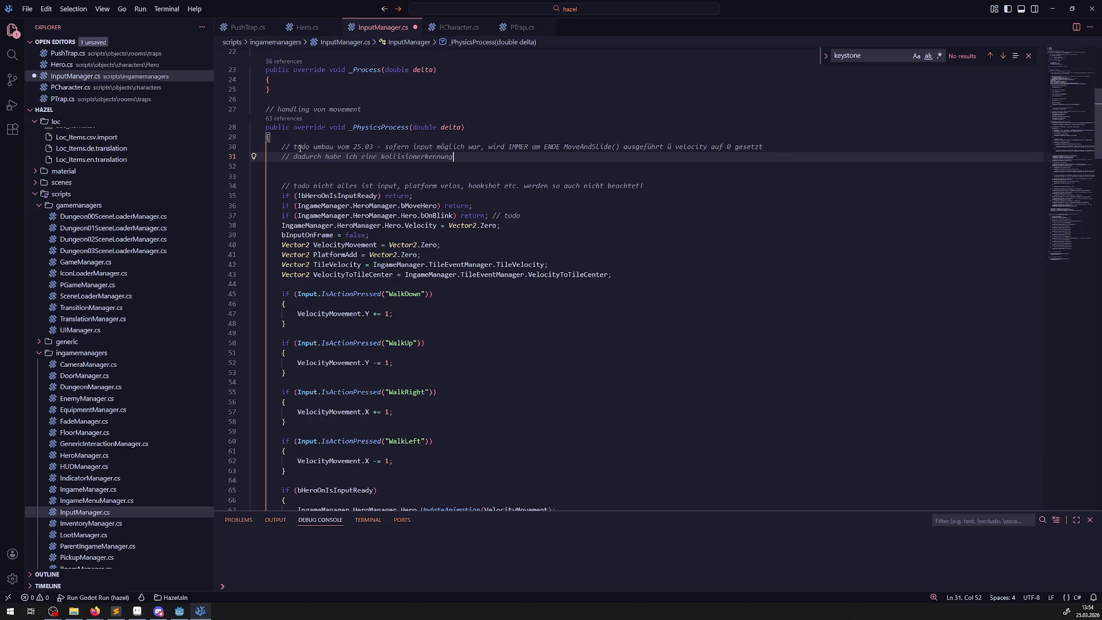
- Append '; unklar ob alles sauber wie vorher geht + nebeneffekte' to the todo comment and start a new comment line about the character change
{"action": "type", "text": "; unklar ob alles sauber wie vorher geht + nebenef"}
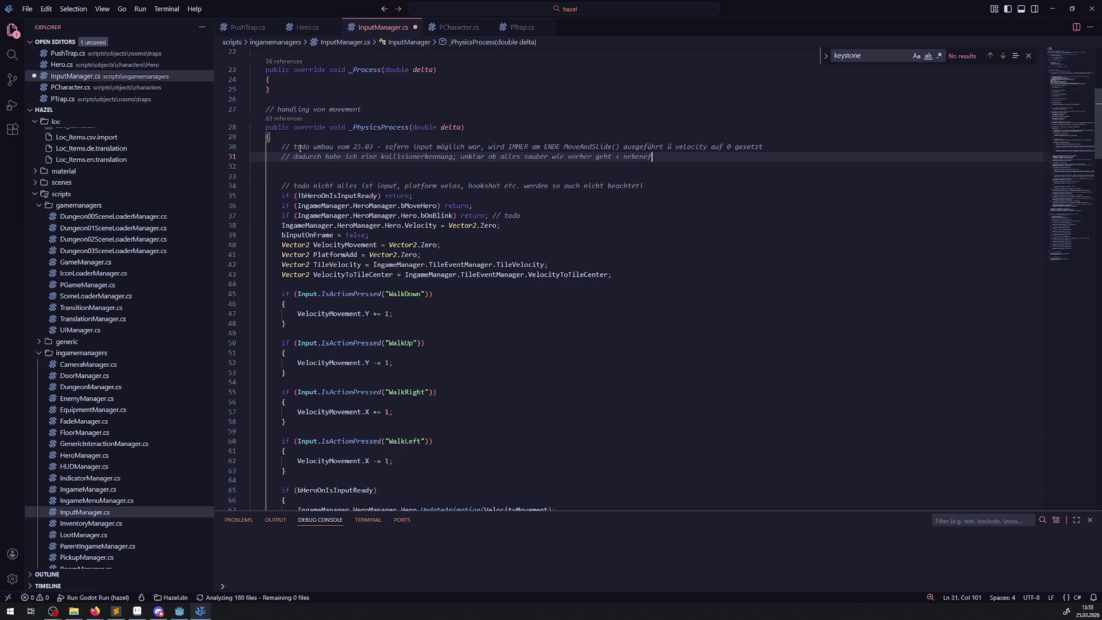
{"action": "type", "text": "fekte"}
{"action": "key", "text": "Return"}
{"action": "type", "text": "/"}
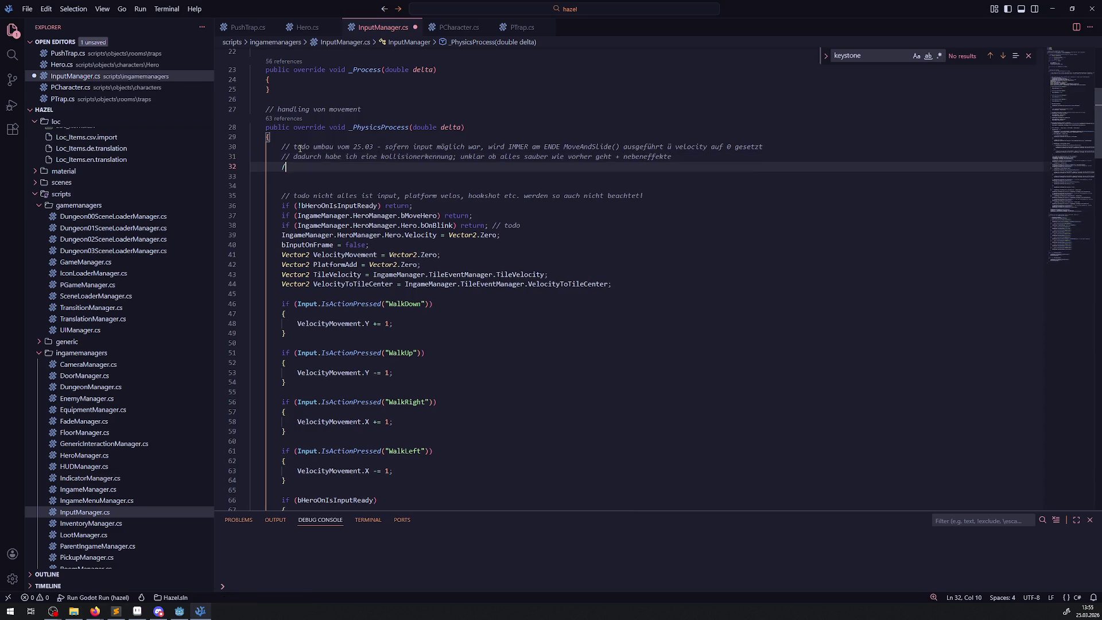
{"action": "type", "text": "/ weitere änderung war im charakt"}
{"action": "type", "text": "er die umstellung von grt"}
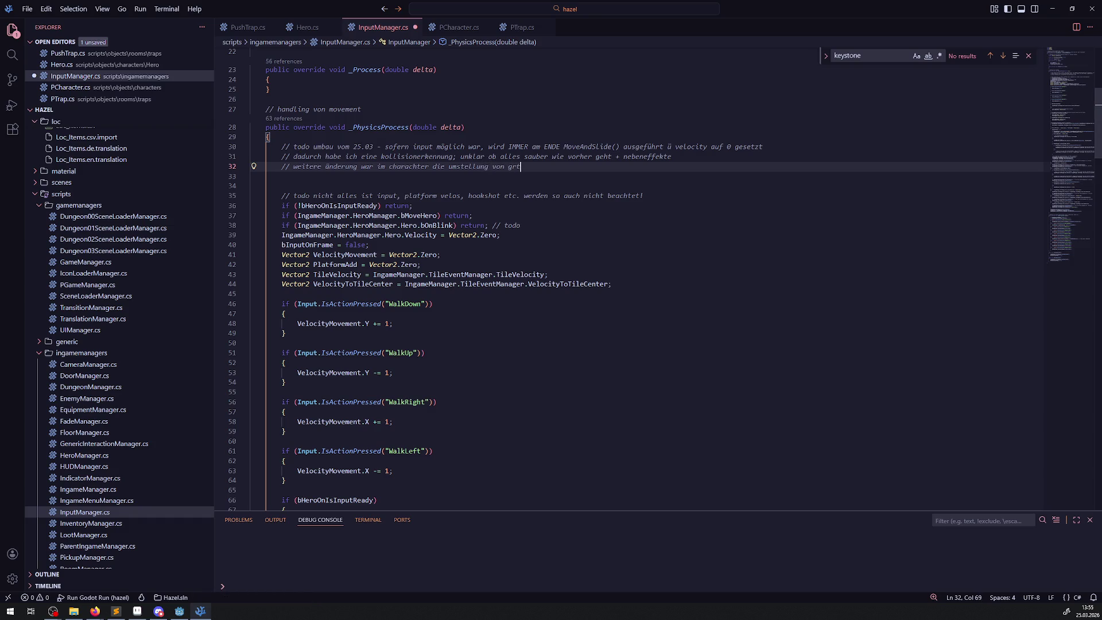
{"action": "left_click", "coordinate": [180, 611]}
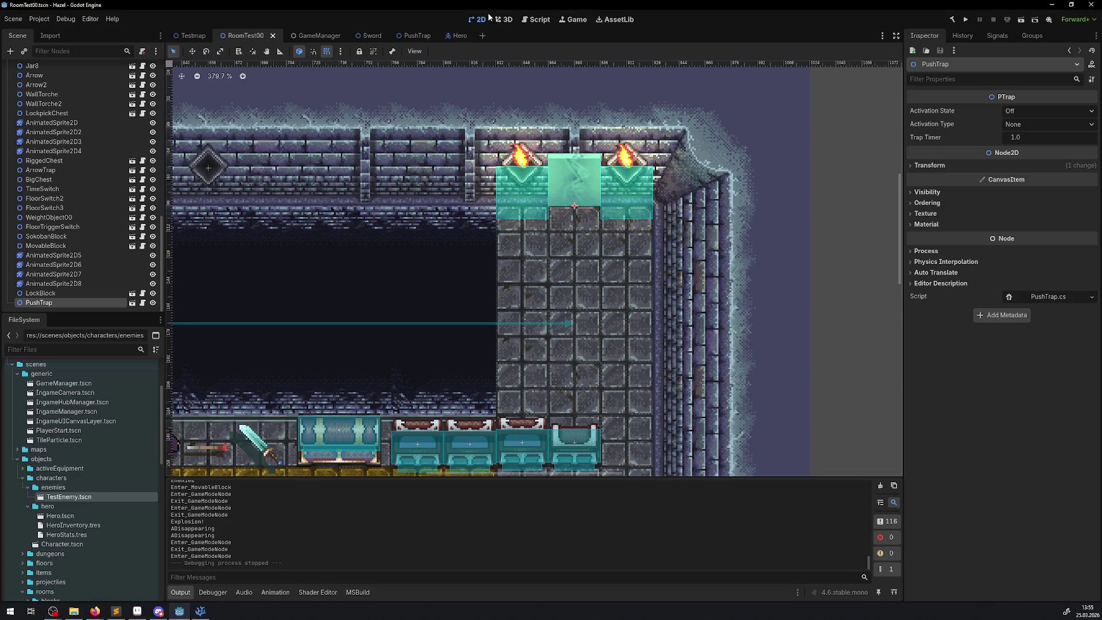
{"action": "left_click", "coordinate": [457, 36]}
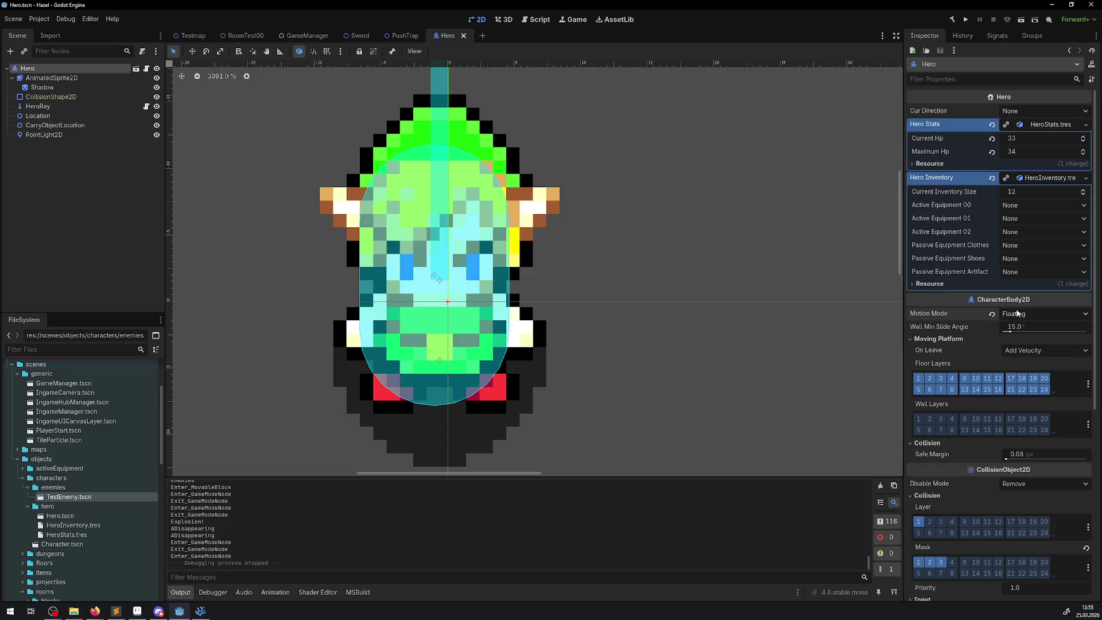
{"action": "left_click", "coordinate": [201, 611]}
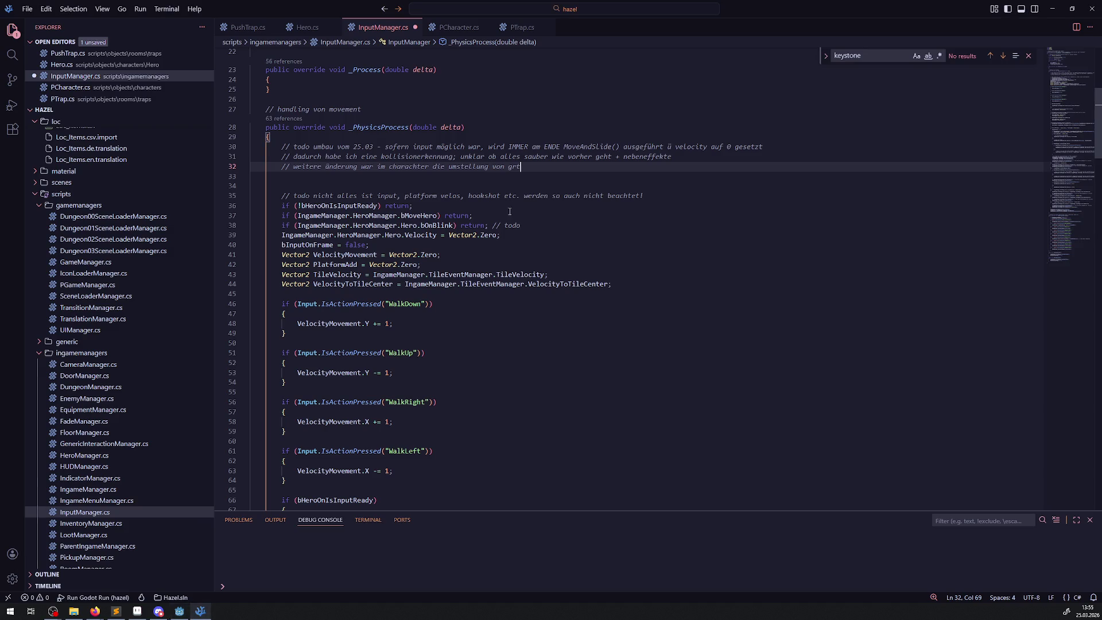
{"action": "key", "text": "BackSpace"}
{"action": "type", "text": "ounded "}
{"action": "type", "text": "zu floating"}
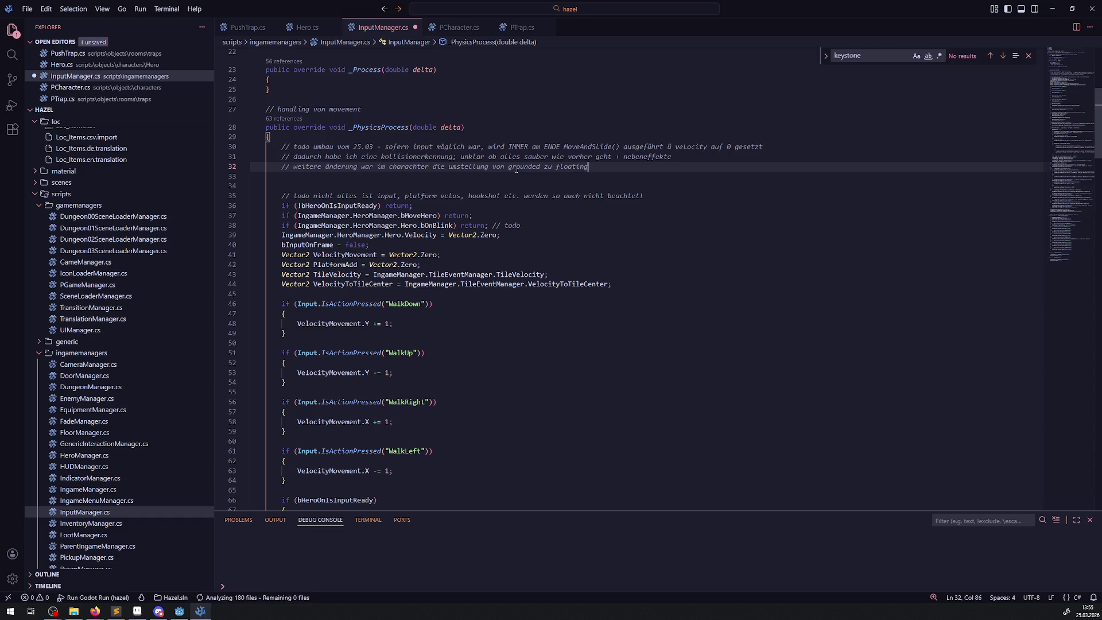
- Save InputManager.cs and look through it down to line 229
{"action": "key", "text": "ctrl+s"}
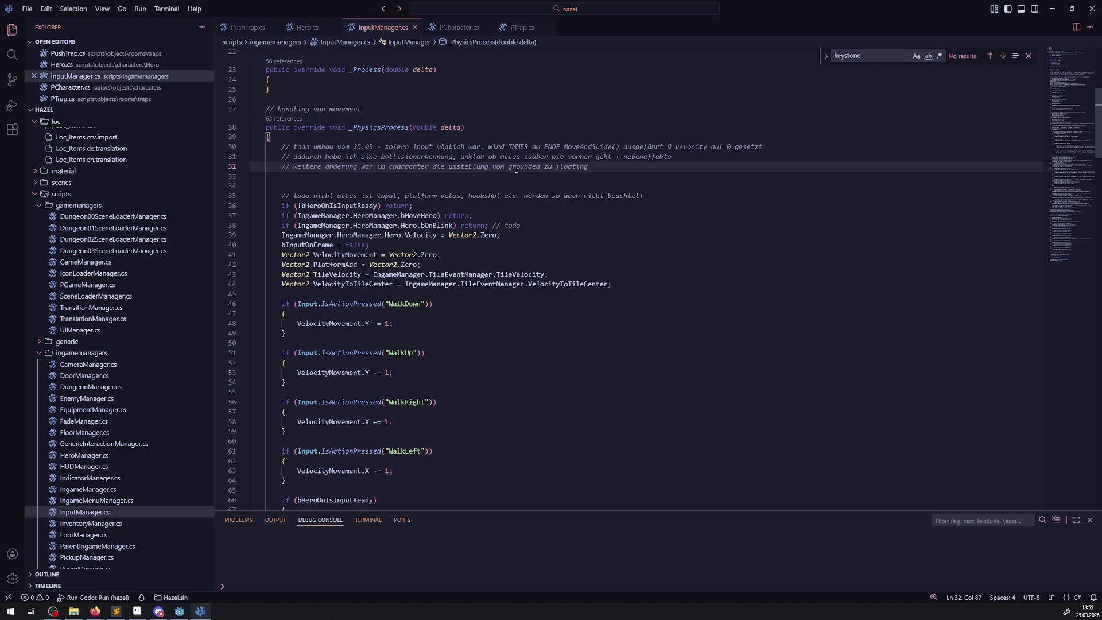
{"action": "scroll", "coordinate": [506, 132], "scroll_direction": "down", "scroll_amount": 10}
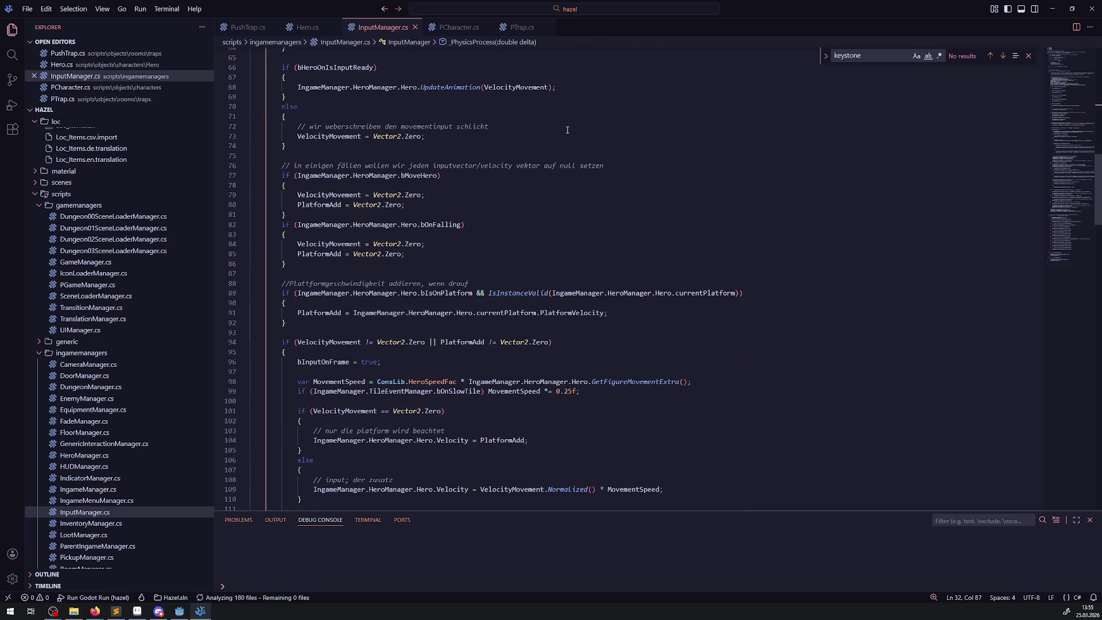
{"action": "mouse_move", "coordinate": [499, 97]}
{"action": "left_mouse_down"}
{"action": "mouse_move", "coordinate": [436, 321]}
{"action": "mouse_move", "coordinate": [436, 310]}
{"action": "mouse_move", "coordinate": [528, 386]}
{"action": "mouse_move", "coordinate": [556, 364]}
{"action": "mouse_move", "coordinate": [517, 345]}
{"action": "mouse_move", "coordinate": [491, 274]}
{"action": "left_mouse_up"}
{"action": "scroll", "coordinate": [556, 364], "scroll_direction": "up", "scroll_amount": 10}
{"action": "left_click_drag", "start_coordinate": [518, 163], "coordinate": [517, 163]}
{"action": "left_click", "coordinate": [540, 461]}
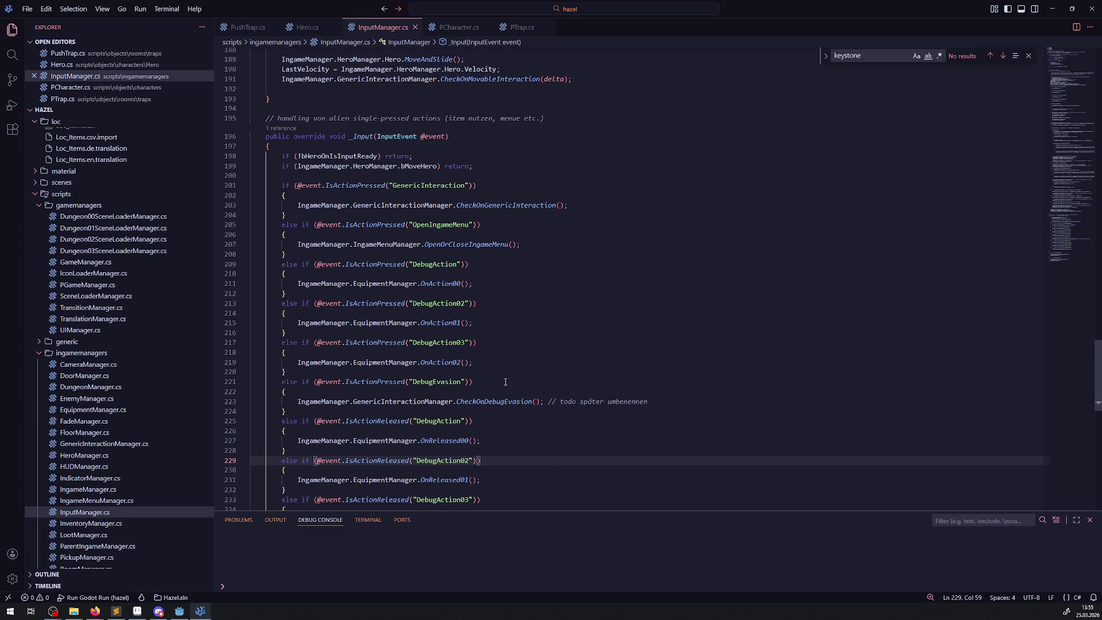
- Review the velocity and ice-tile code around lines 131–143
{"action": "scroll", "coordinate": [491, 368], "scroll_direction": "up", "scroll_amount": 10}
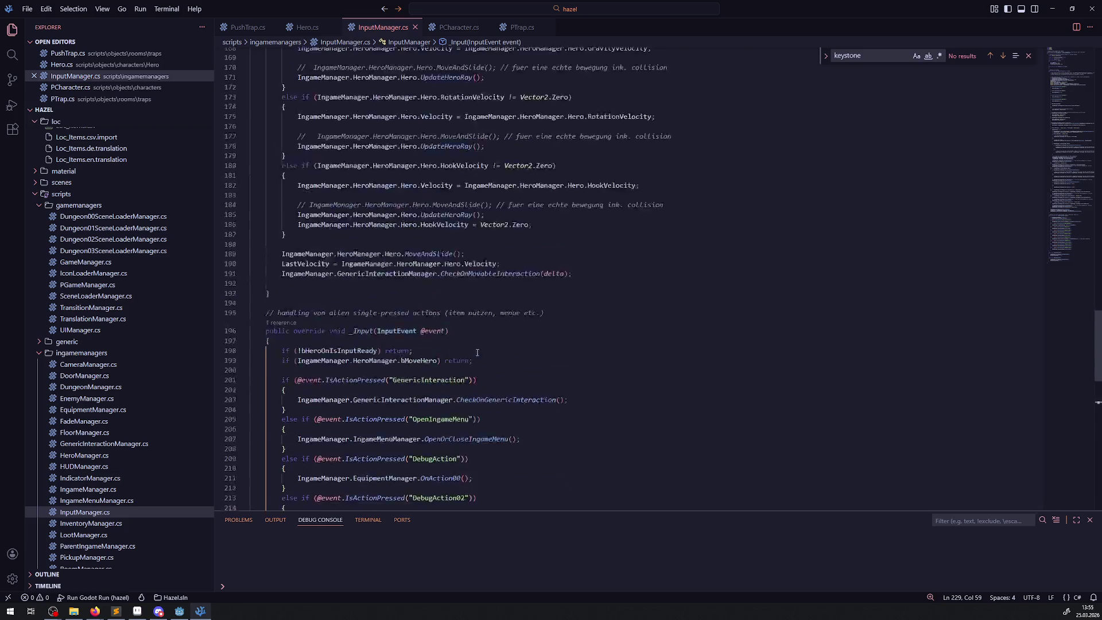
{"action": "scroll", "coordinate": [478, 352], "scroll_direction": "up", "scroll_amount": 6}
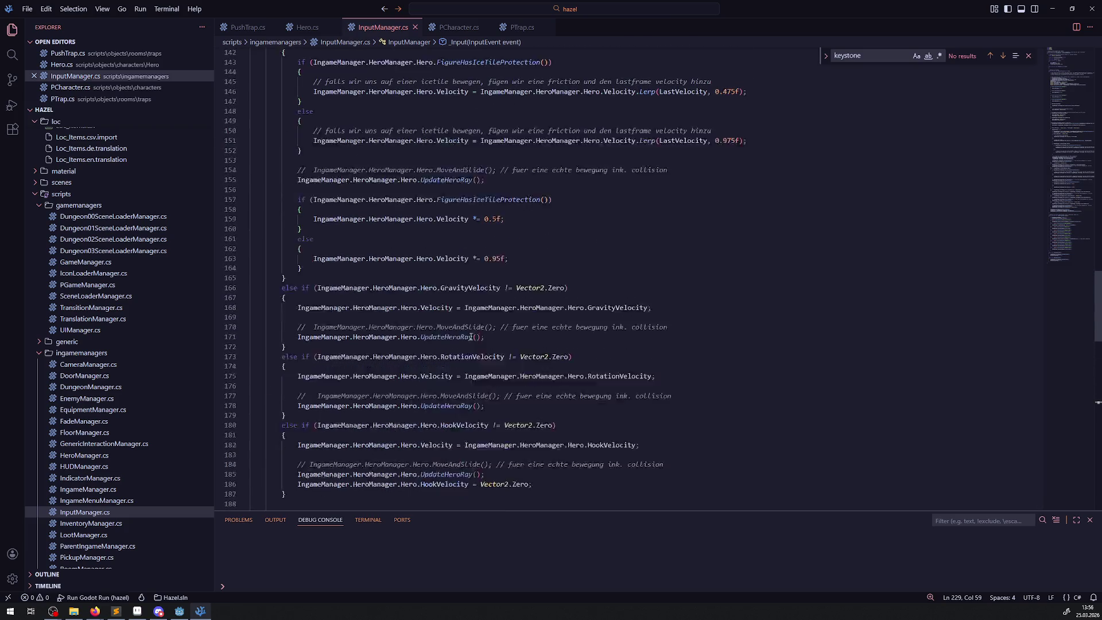
{"action": "left_click", "coordinate": [506, 279]}
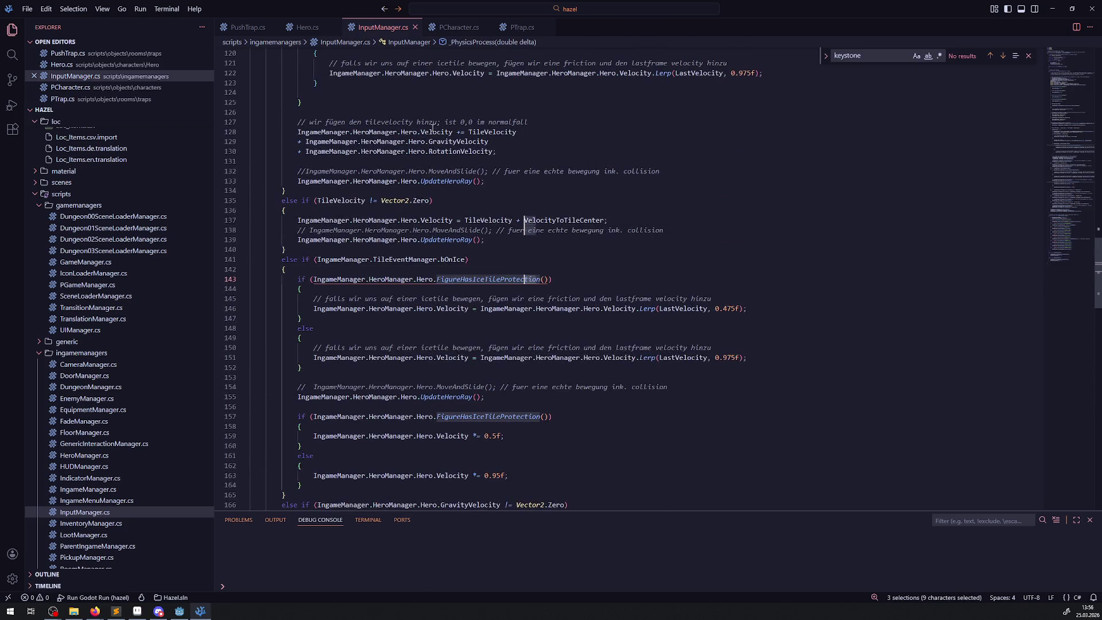
{"action": "left_click", "coordinate": [459, 151]}
{"action": "left_click", "coordinate": [550, 161]}
{"action": "left_click_drag", "start_coordinate": [549, 162], "coordinate": [348, 131]}
{"action": "scroll", "coordinate": [554, 233], "scroll_direction": "up", "scroll_amount": 3}
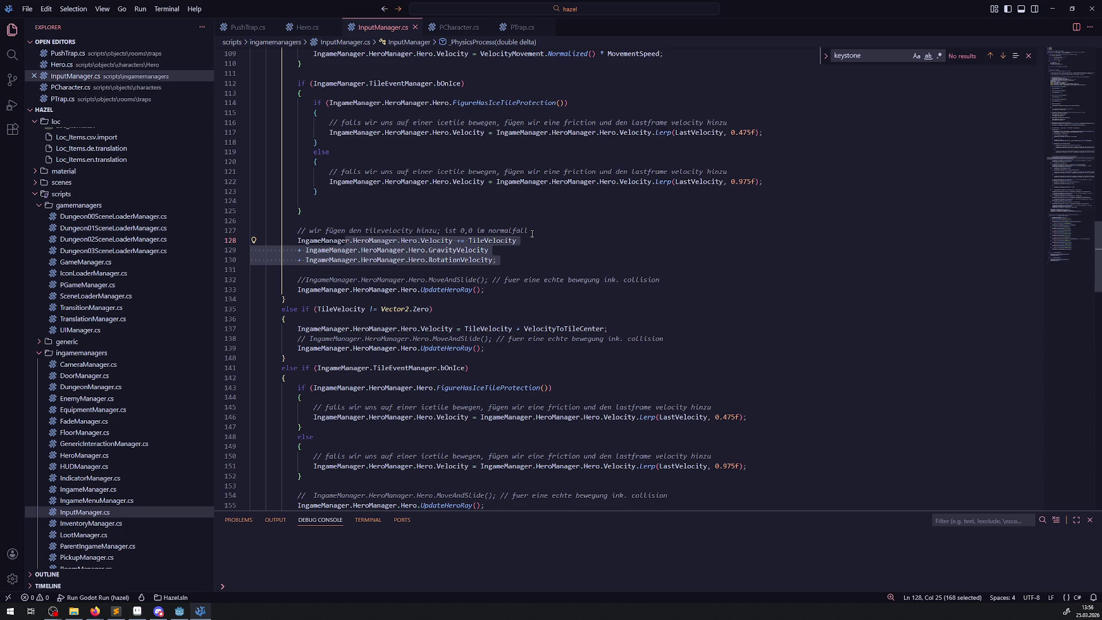
{"action": "left_click", "coordinate": [567, 171]}
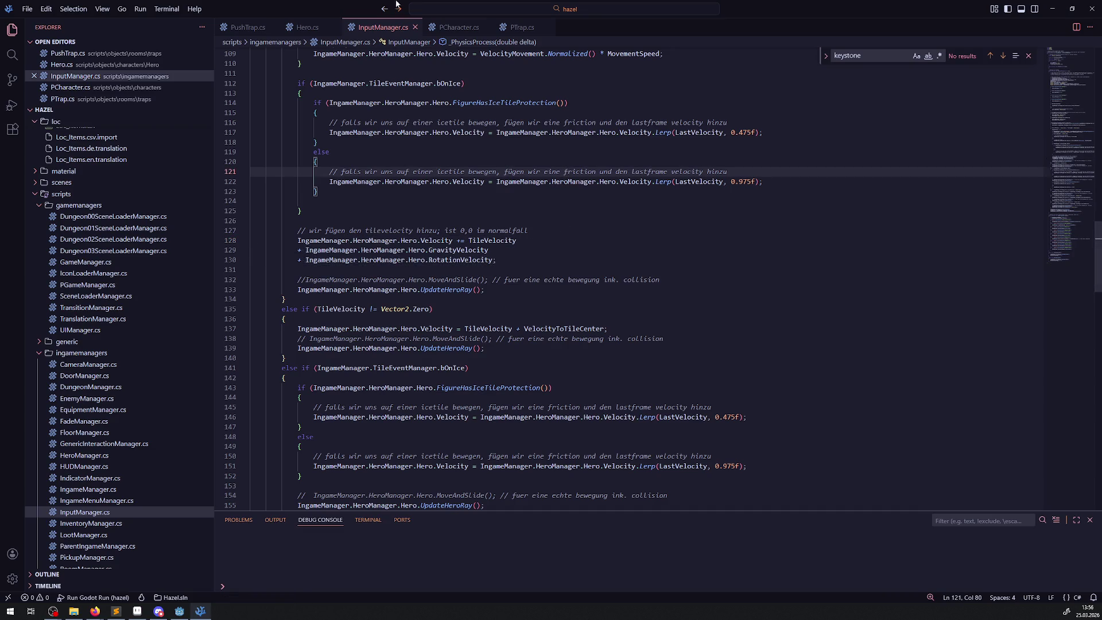
- Close InputManager.cs, PCharacter.cs and Hero.cs, keeping PushTrap.cs active, and return to Godot
{"action": "left_click", "coordinate": [415, 27]}
{"action": "left_click", "coordinate": [406, 27]}
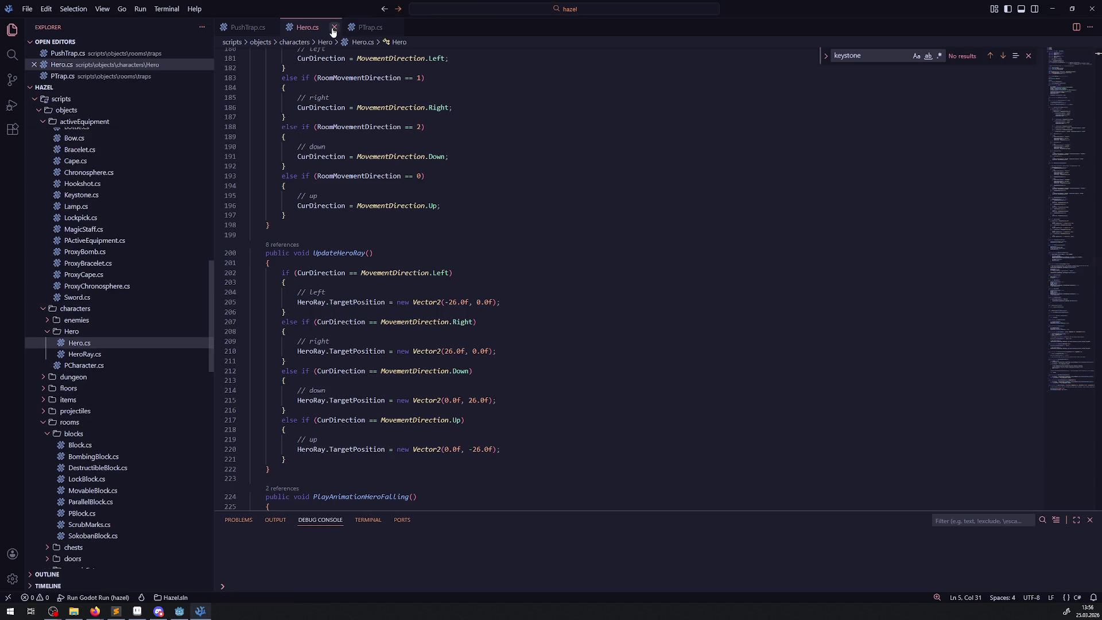
{"action": "left_click", "coordinate": [334, 27]}
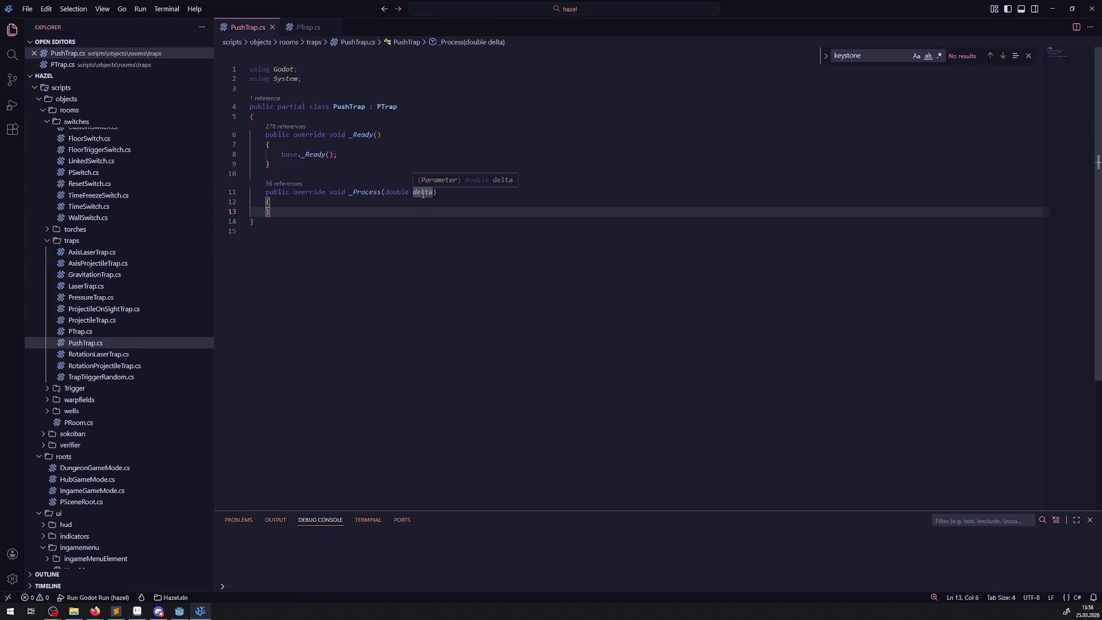
{"action": "left_click", "coordinate": [179, 610]}
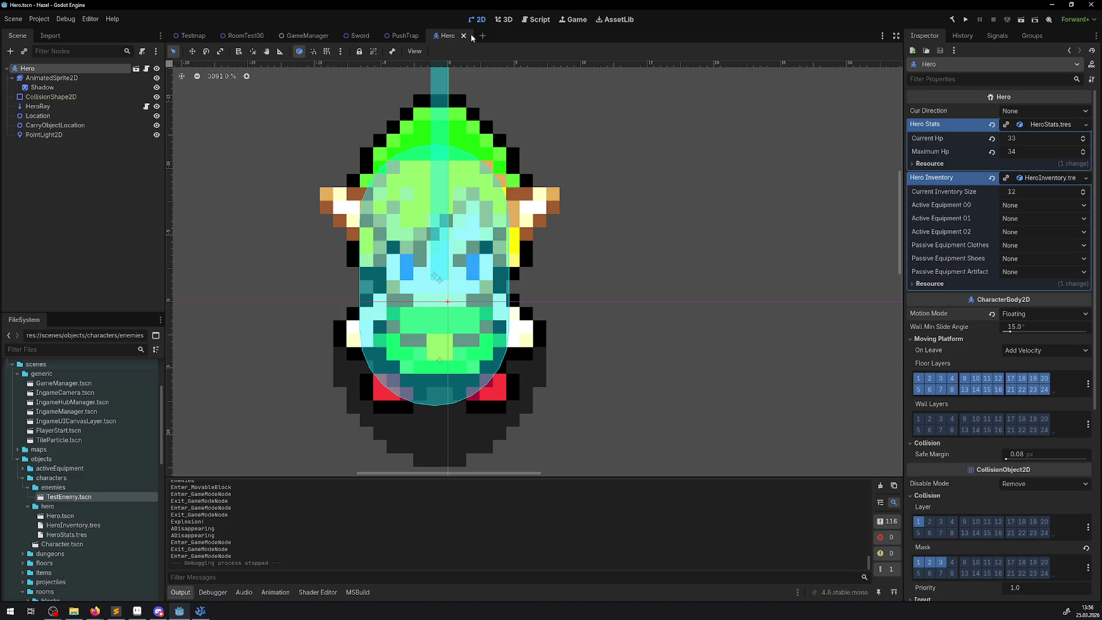
- Close the Hero scene and inspect the PushTrap's AnimatedSprite2D and its APush animation
{"action": "left_click", "coordinate": [464, 36]}
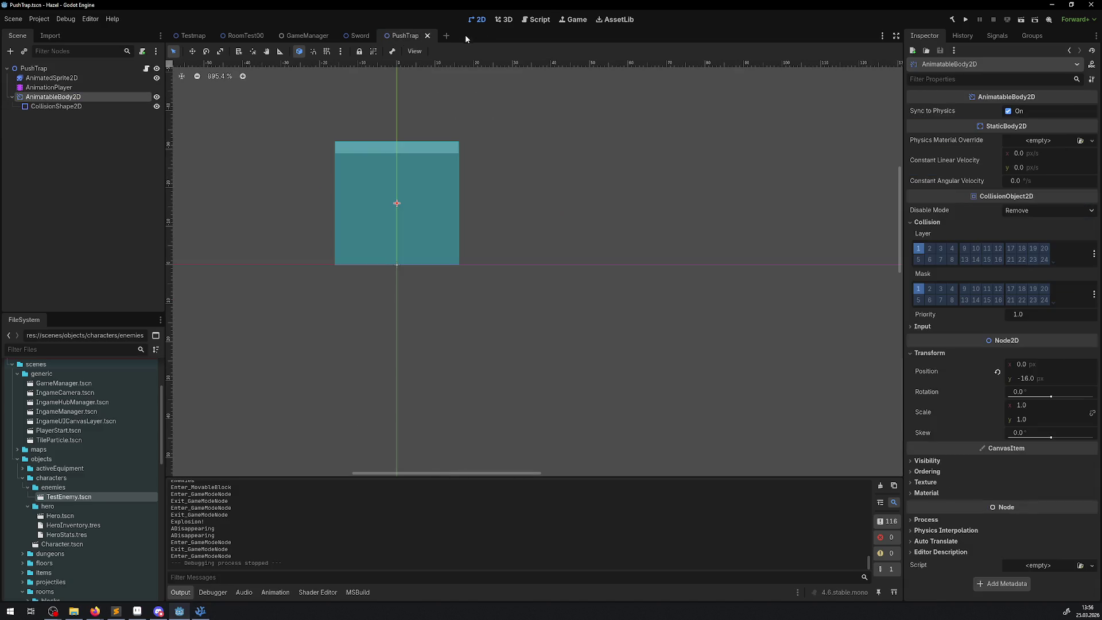
{"action": "left_click", "coordinate": [57, 83]}
{"action": "left_click", "coordinate": [157, 80]}
{"action": "left_click", "coordinate": [158, 80]}
{"action": "double_click", "coordinate": [48, 89]}
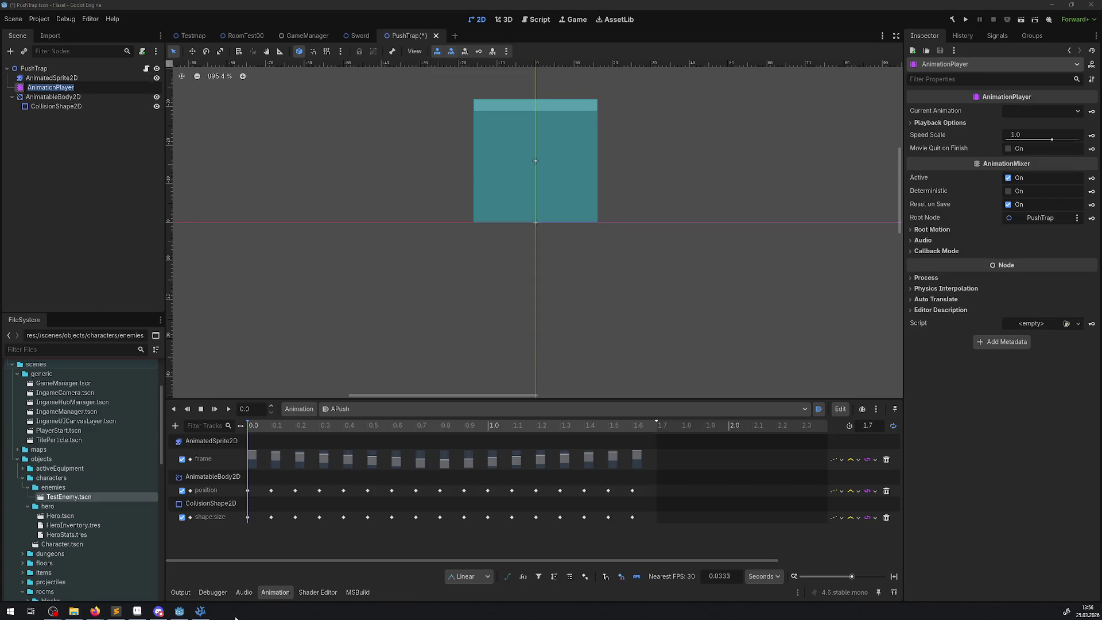
- Declare 'public AnimationPlayer AnimationPlayer;' in the PushTrap class and save it
{"action": "left_click", "coordinate": [200, 611]}
{"action": "left_click", "coordinate": [285, 129]}
{"action": "key", "text": "Return"}
{"action": "key", "text": "Return"}
{"action": "key", "text": "Return"}
{"action": "left_click", "coordinate": [278, 129]}
{"action": "type", "text": "public AnimationPlayer AnimationPlayer;"}
{"action": "key", "text": "ctrl+s"}
{"action": "left_click", "coordinate": [304, 70]}
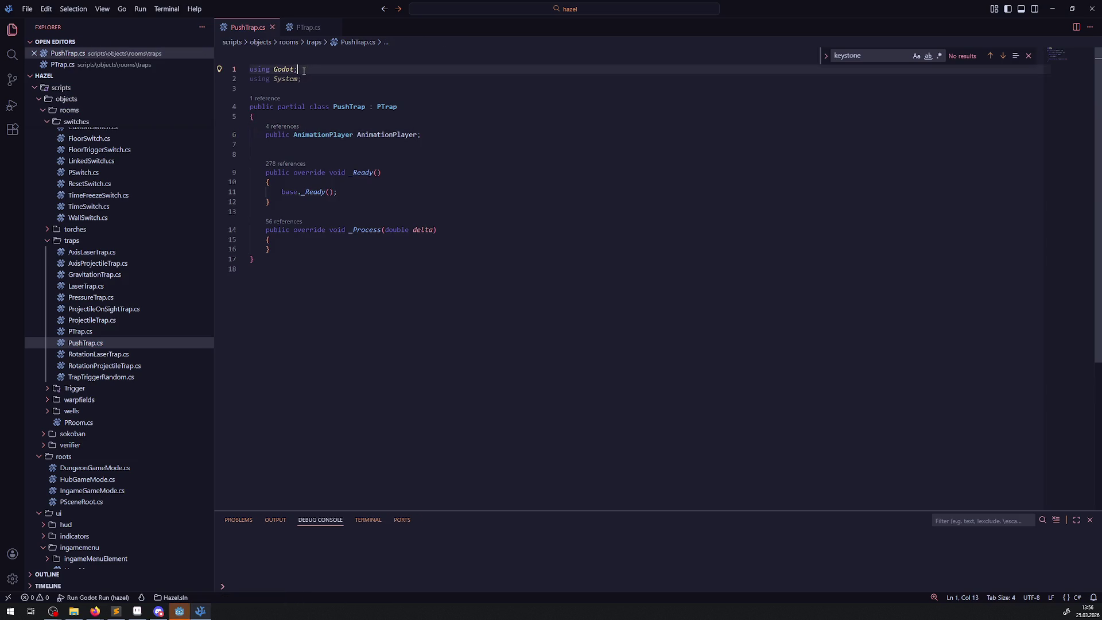
- Add 'using Hazel;' to PushTrap.cs and save
{"action": "key", "text": "Return"}
{"action": "type", "text": "using Hazel;"}
{"action": "key", "text": "ctrl+s"}
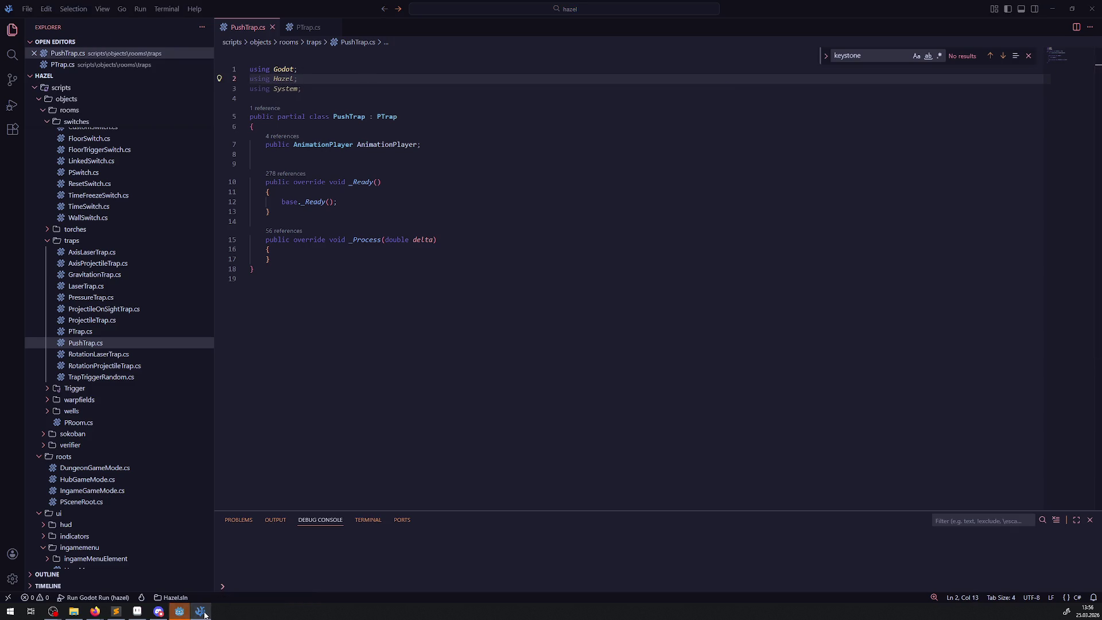
- Add a public AnimatableBody2D field, copying the node name from Godot, and save
{"action": "left_click", "coordinate": [179, 612]}
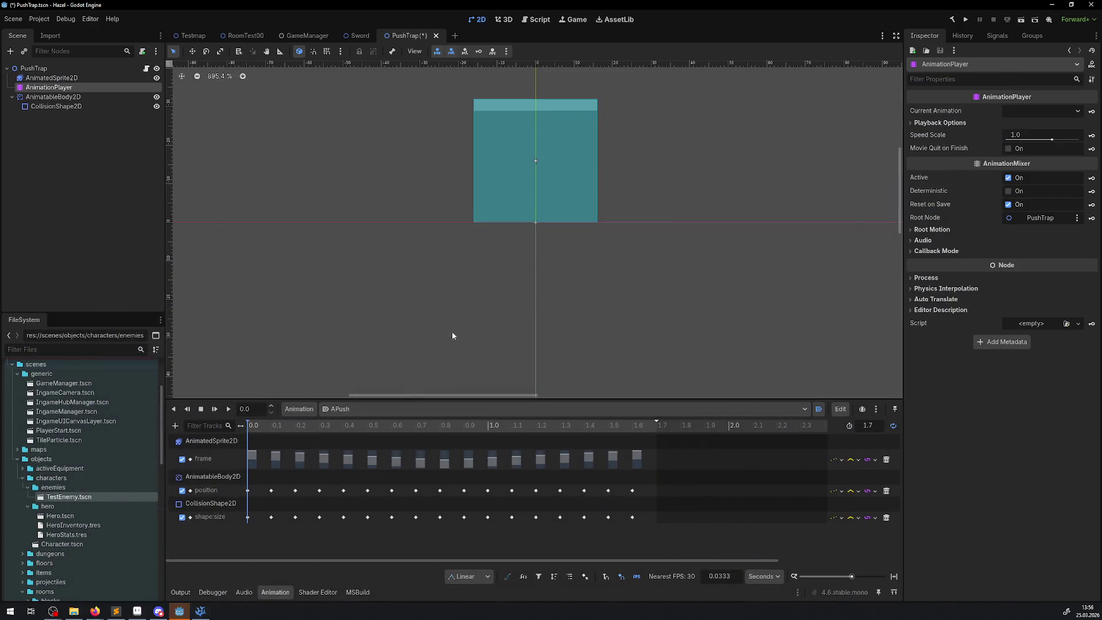
{"action": "double_click", "coordinate": [57, 97]}
{"action": "key", "text": "ctrl+c"}
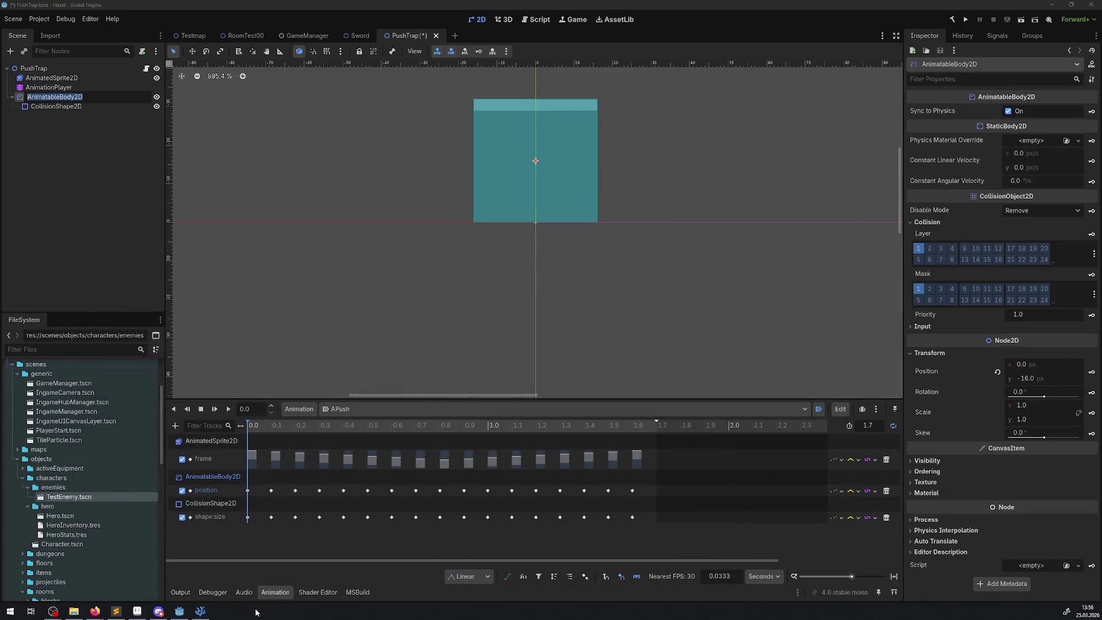
{"action": "left_click", "coordinate": [200, 611]}
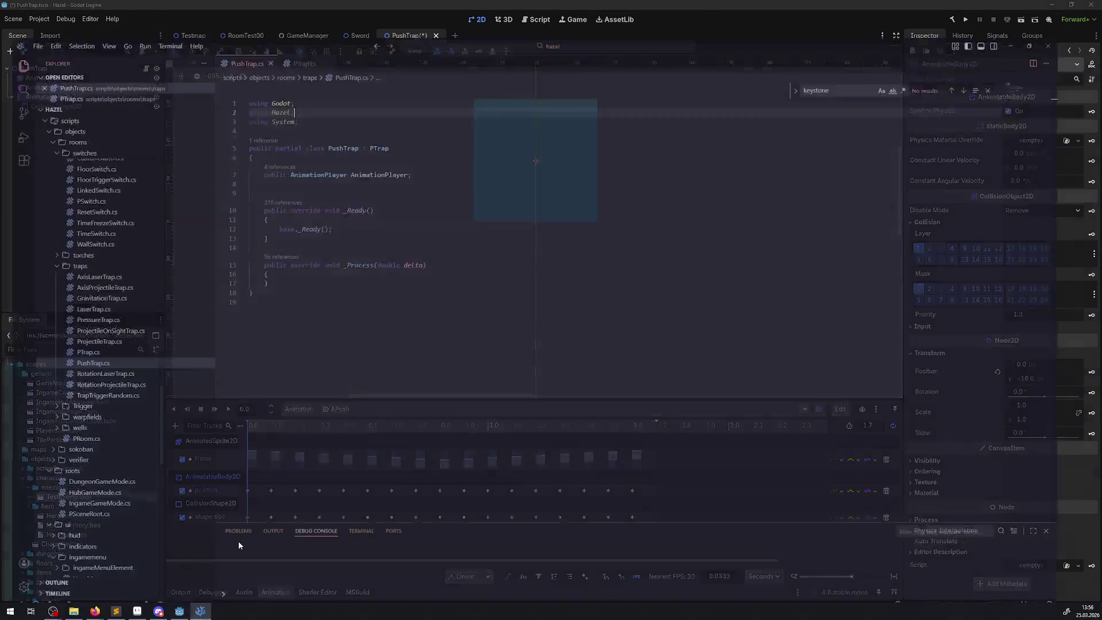
{"action": "left_click", "coordinate": [421, 144]}
{"action": "key", "text": "shift+alt+Down"}
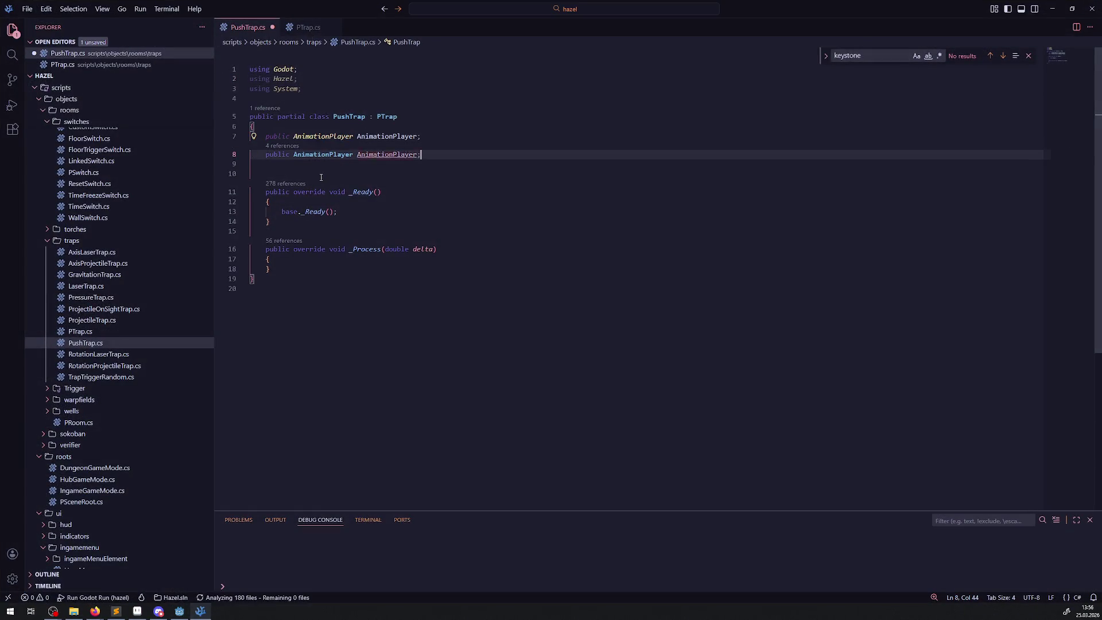
{"action": "left_click", "coordinate": [319, 164]}
{"action": "double_click", "coordinate": [318, 163]}
{"action": "key", "text": "ctrl+v"}
{"action": "double_click", "coordinate": [379, 163]}
{"action": "key", "text": "ctrl+v"}
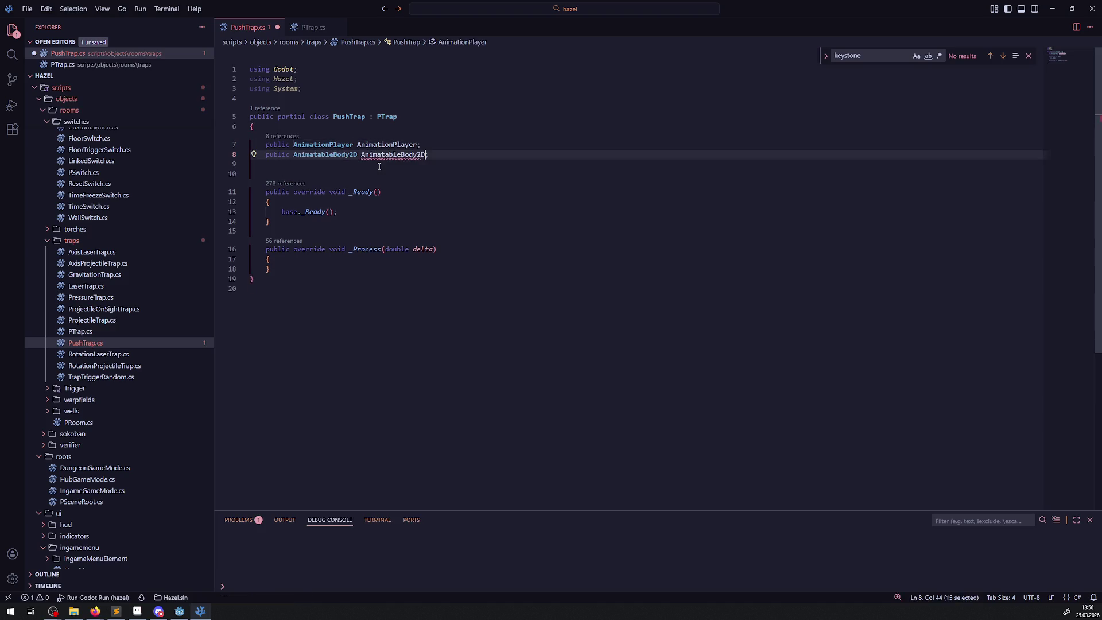
{"action": "key", "text": "ctrl+s"}
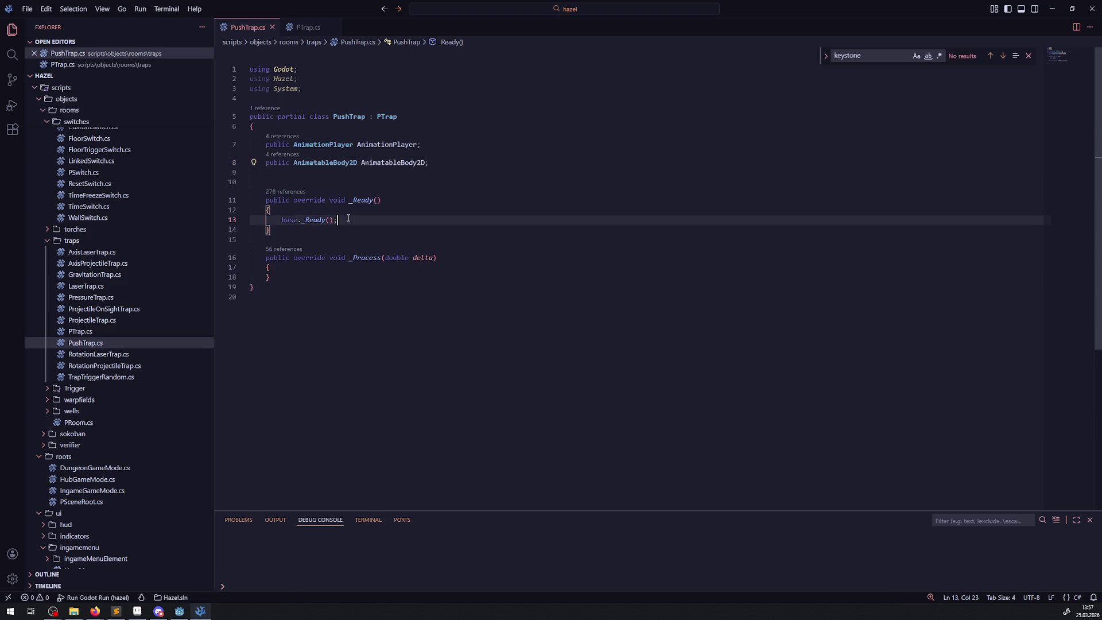
- In _Ready, assign AnimatableBody2D = GetNode<AnimatableBody2D>("AnimatableBody2D") and save
{"action": "left_click", "coordinate": [304, 27]}
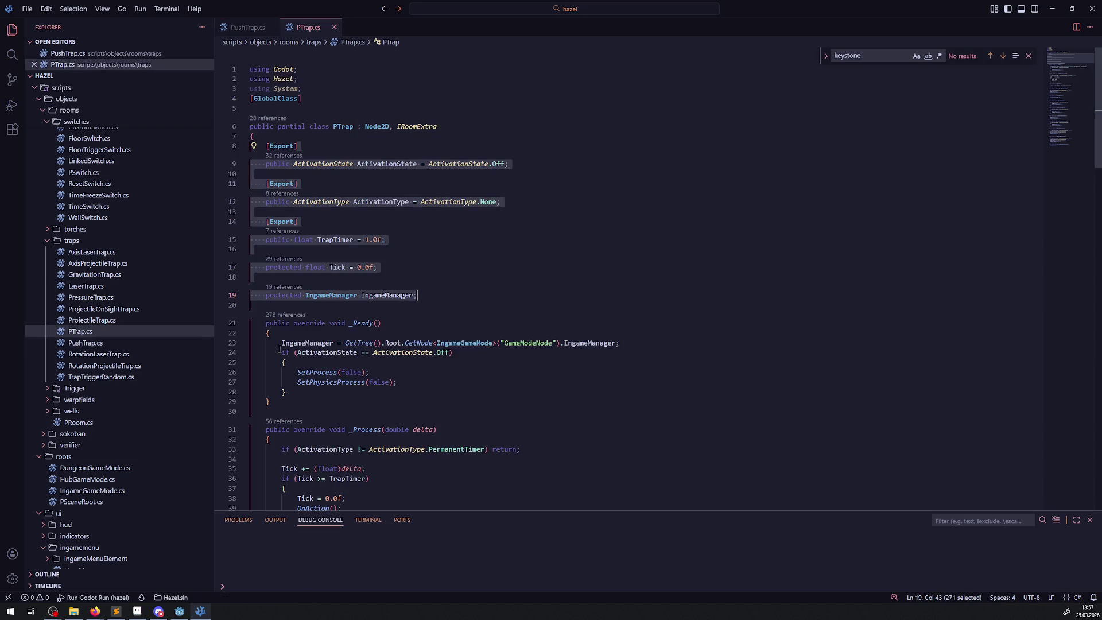
{"action": "left_click", "coordinate": [247, 27]}
{"action": "left_click", "coordinate": [347, 220]}
{"action": "key", "text": "Return"}
{"action": "key", "text": "Return"}
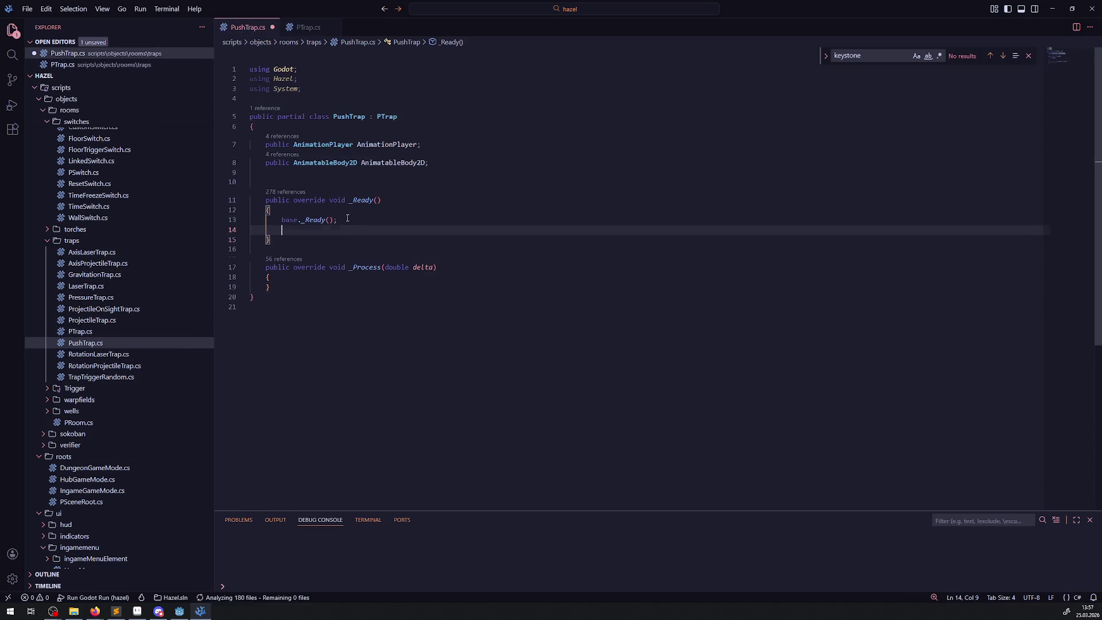
{"action": "type", "text": "GeAnimatableBody2D "}
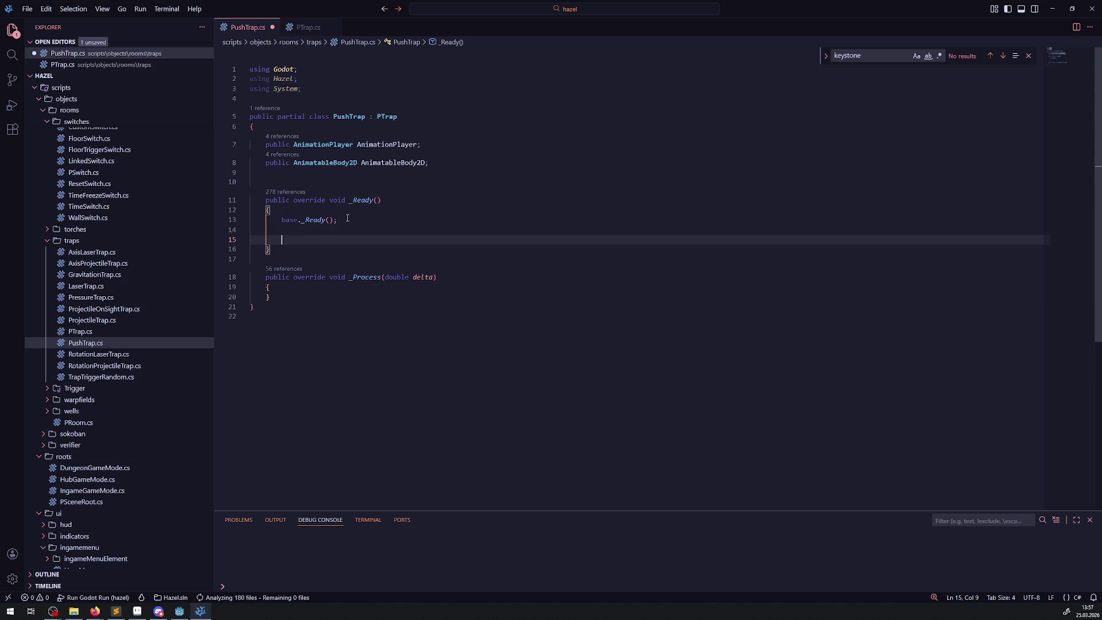
{"action": "type", "text": "= GetNode<>"}
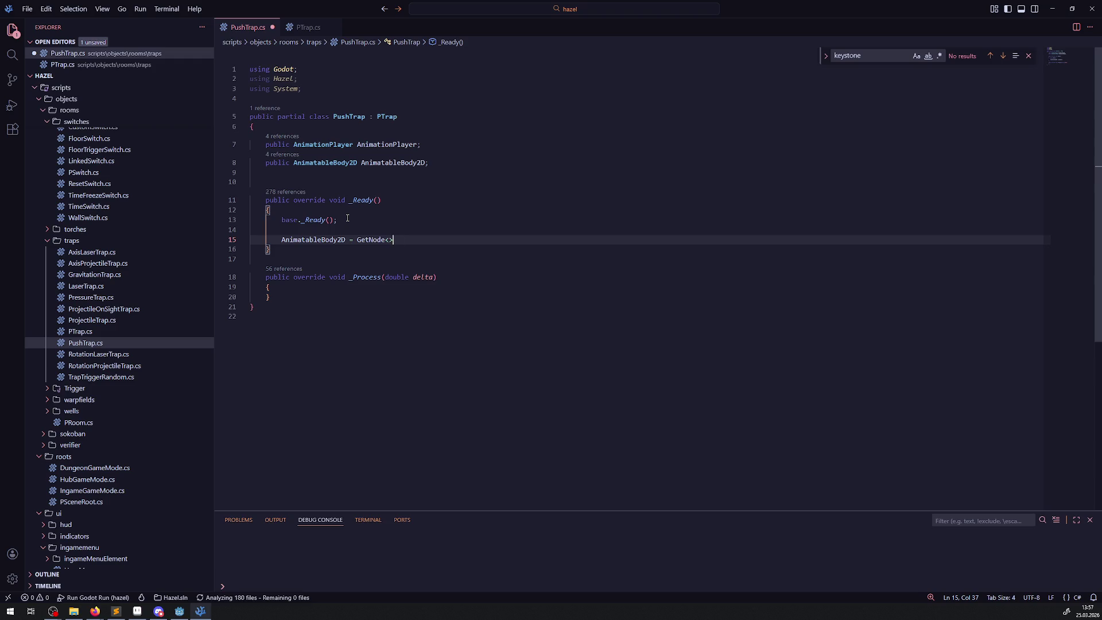
{"action": "key", "text": "Tab"}
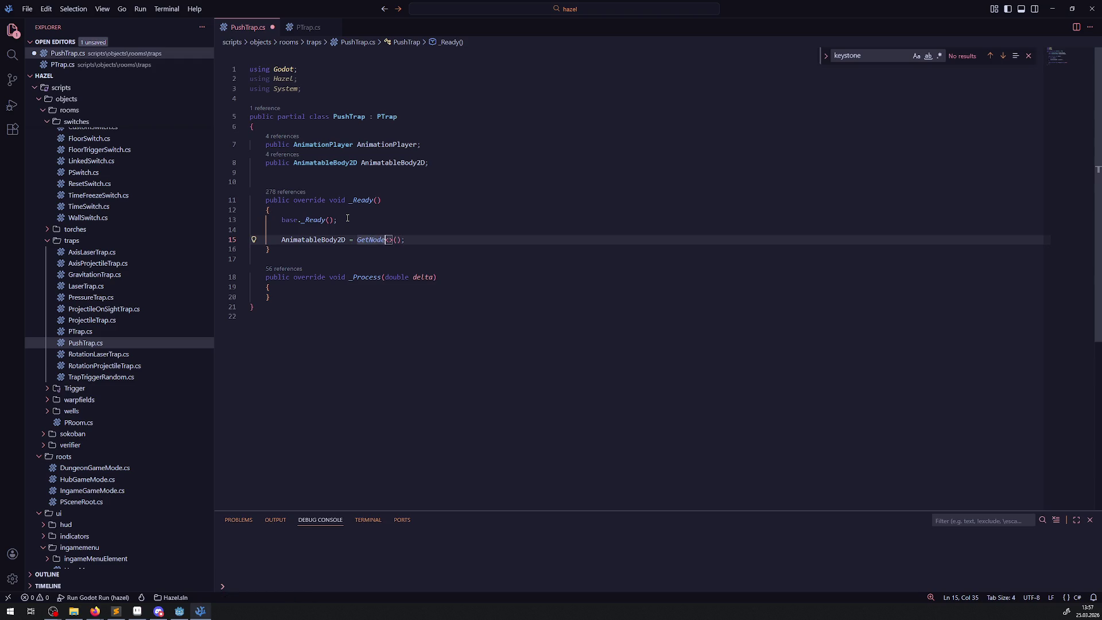
{"action": "type", "text": "AnimatableBody2D"}
{"action": "key", "text": "Right"}
{"action": "key", "text": "Right"}
{"action": "type", "text": "\"AnimatableBody2D"}
{"action": "key", "text": "ctrl+s"}
- Add a matching AnimationPlayer = GetNode<AnimationPlayer>("AnimationPlayer") line in _Ready and save
{"action": "key", "text": "shift+alt+Down"}
{"action": "double_click", "coordinate": [401, 144]}
{"action": "key", "text": "ctrl+c"}
{"action": "double_click", "coordinate": [313, 239]}
{"action": "key", "text": "ctrl+v"}
{"action": "double_click", "coordinate": [403, 240]}
{"action": "key", "text": "ctrl+v"}
{"action": "double_click", "coordinate": [488, 240]}
{"action": "key", "text": "ctrl+v"}
{"action": "key", "text": "ctrl+s"}
{"action": "left_click", "coordinate": [524, 209]}
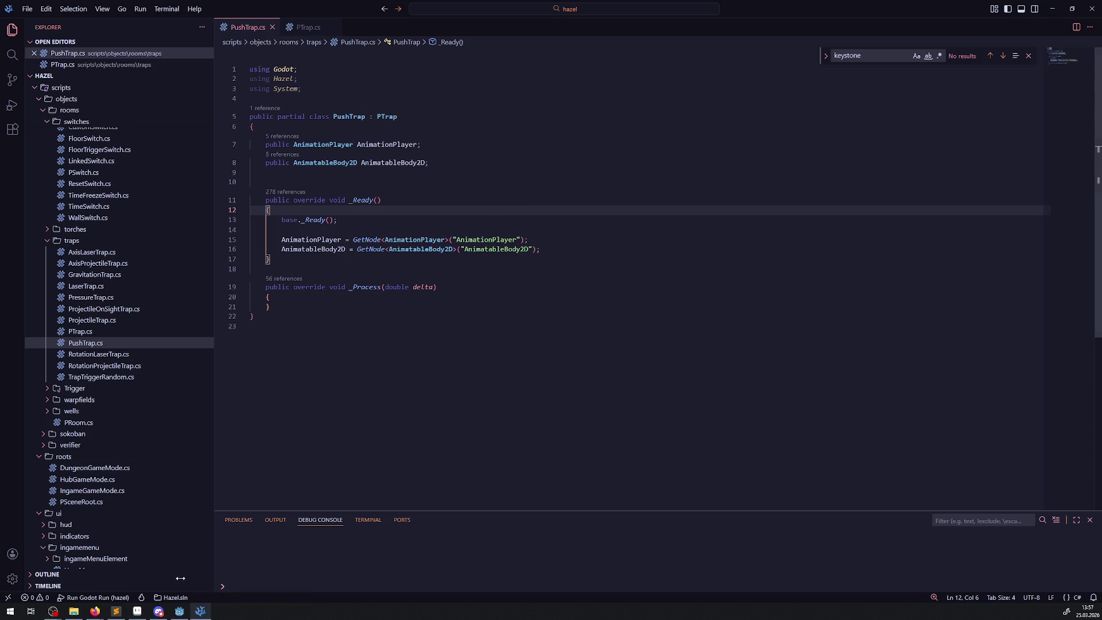
{"action": "left_click", "coordinate": [180, 611]}
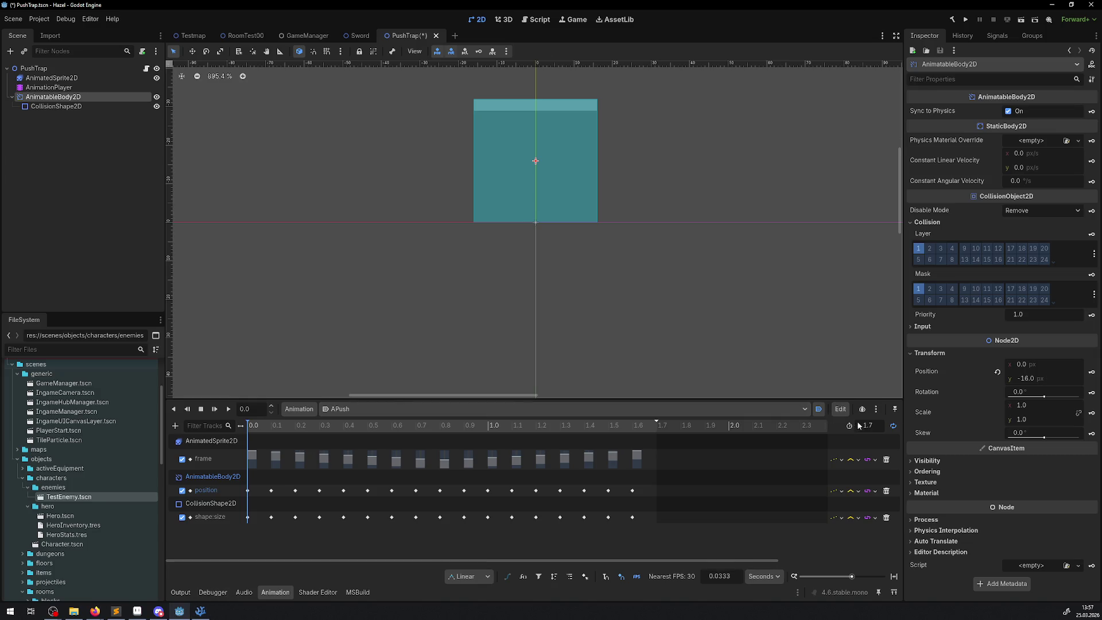
- Leave APush non-looping, turn off its Autoplay on Load, and save the PushTrap scene
{"action": "left_click", "coordinate": [894, 426]}
{"action": "left_click", "coordinate": [894, 426]}
{"action": "left_click", "coordinate": [894, 426]}
{"action": "left_click", "coordinate": [819, 411]}
{"action": "key", "text": "ctrl+s"}
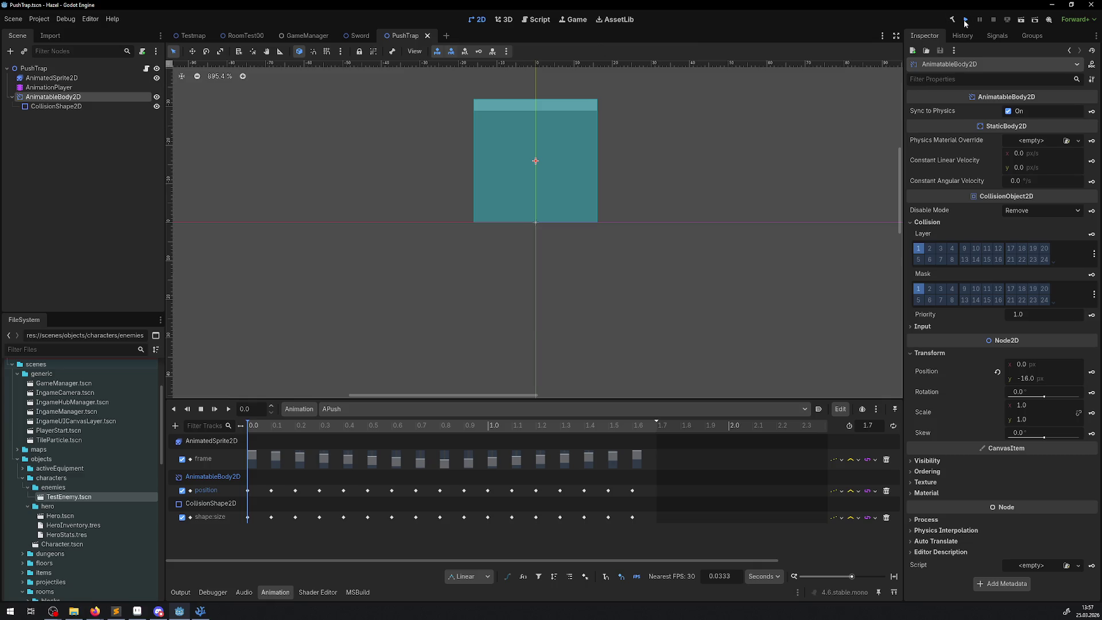
- Run the project, walk the hero through the room to test the trap, then stop
{"action": "left_click", "coordinate": [966, 20]}
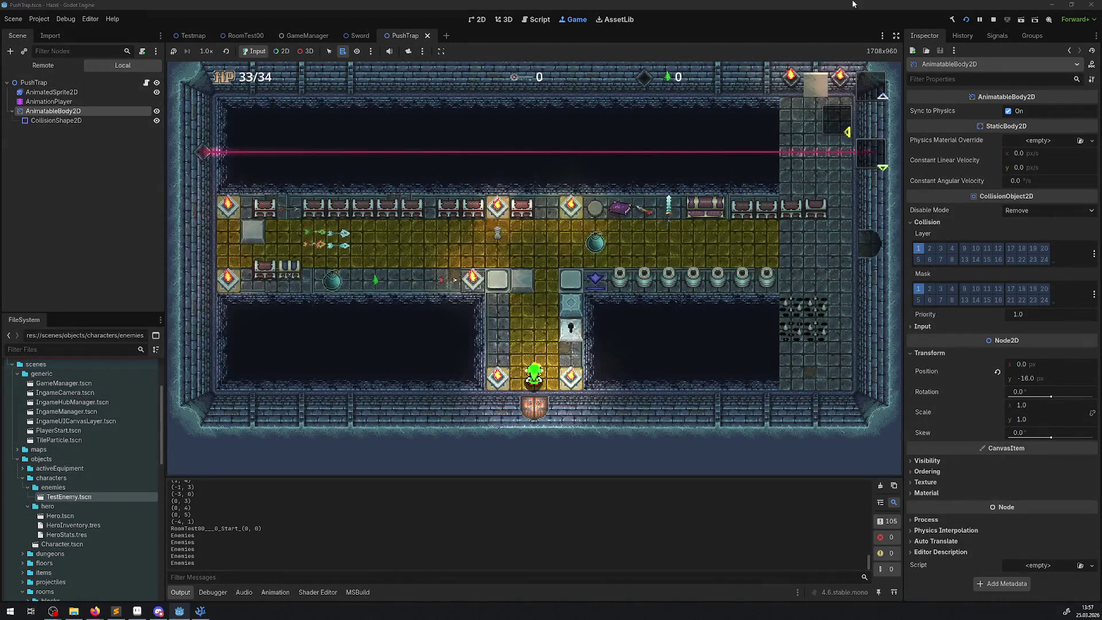
{"action": "key", "text": "Up"}
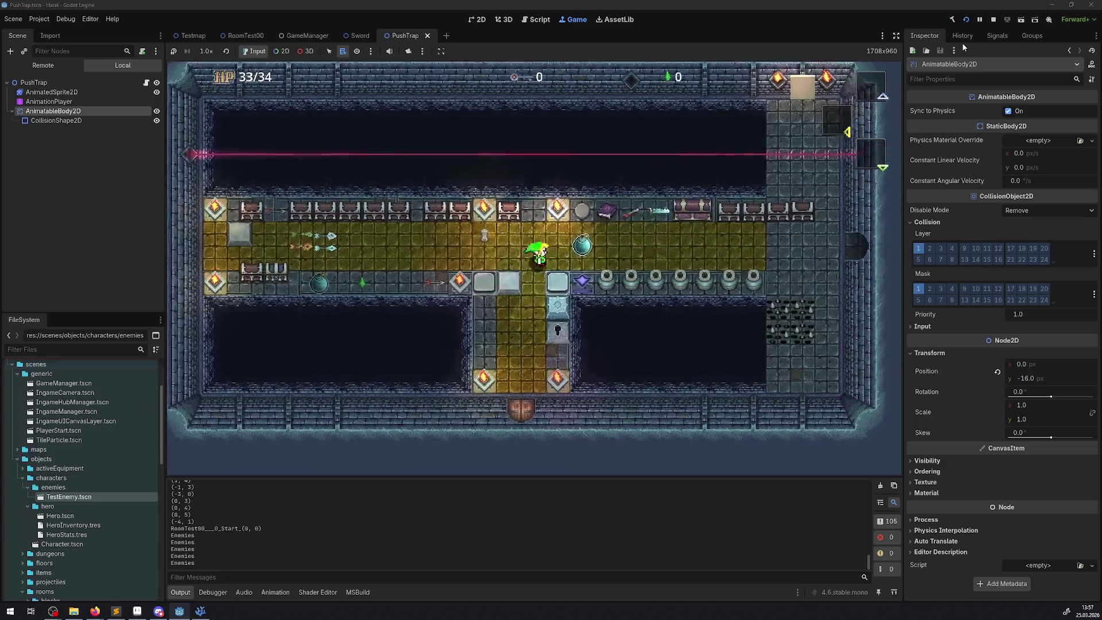
{"action": "key", "text": "Right"}
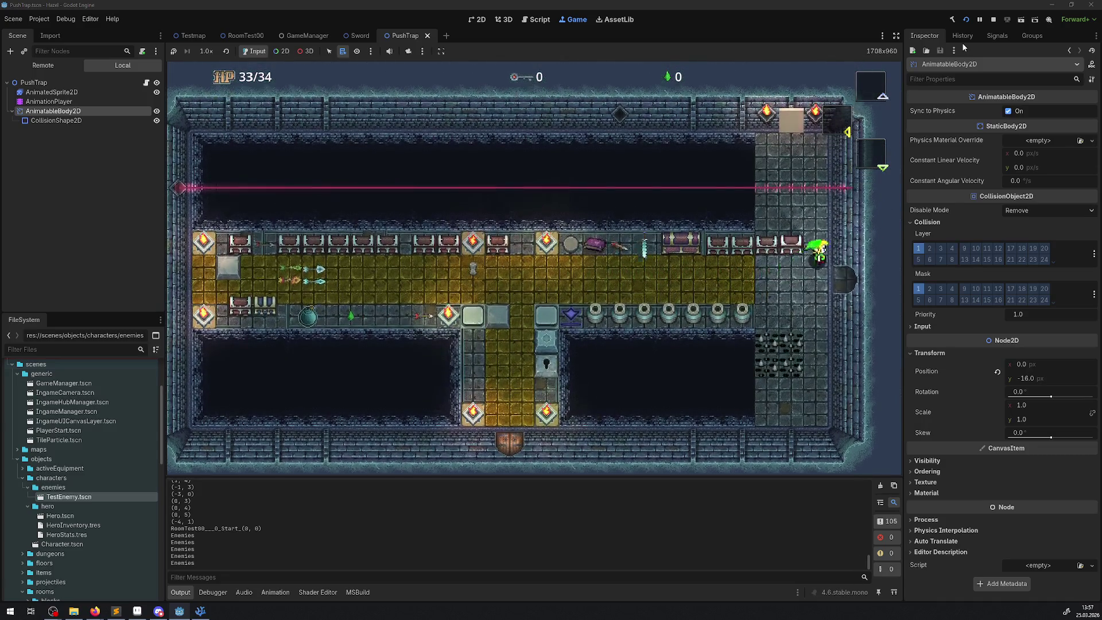
{"action": "key", "text": "Up"}
{"action": "key", "text": "Left"}
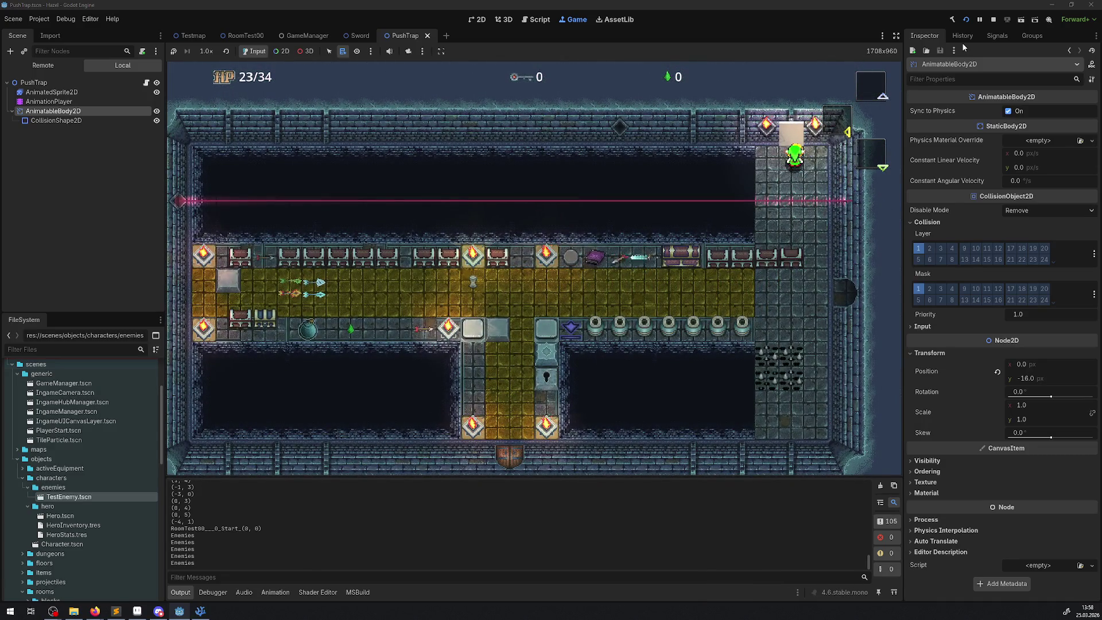
{"action": "left_click", "coordinate": [993, 21]}
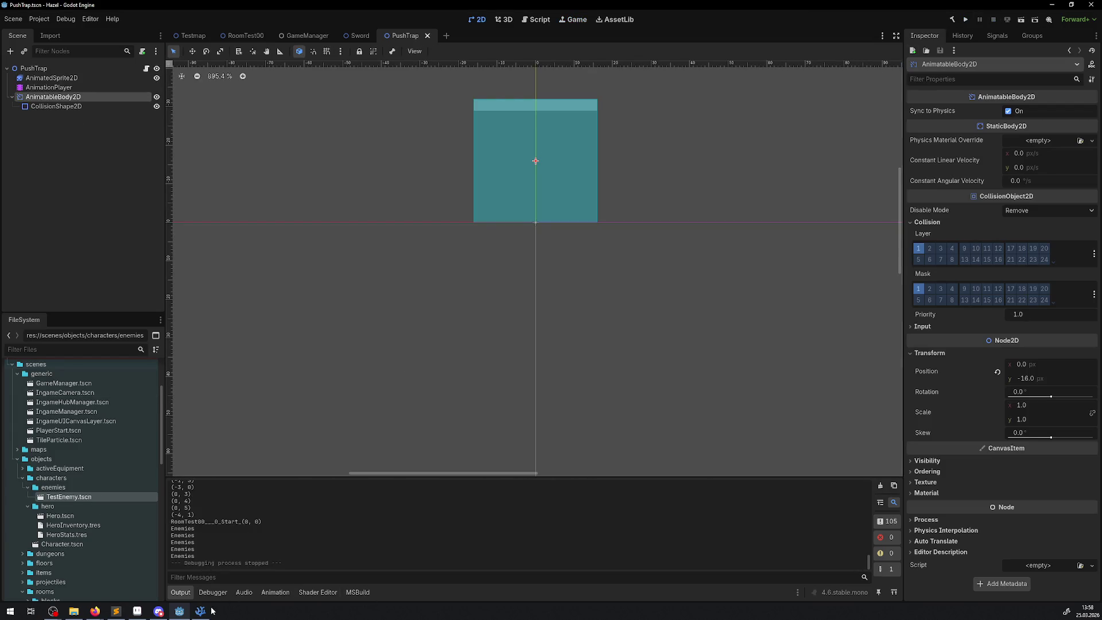
- Open the base PTrap.cs in VS Code and read through its code
{"action": "left_click", "coordinate": [214, 610]}
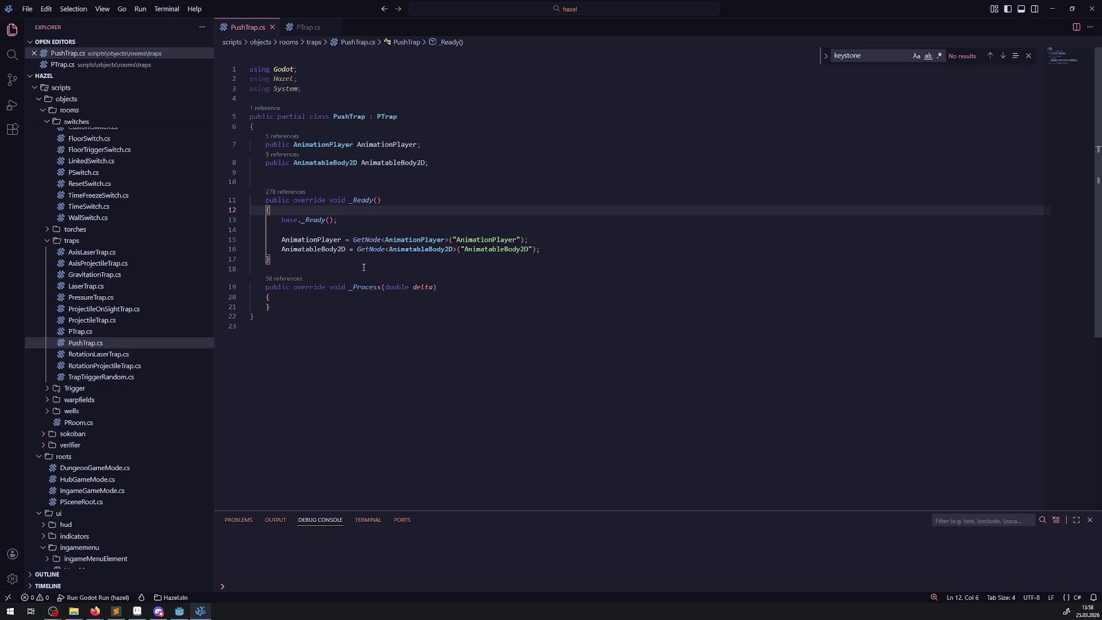
{"action": "left_click", "coordinate": [306, 27]}
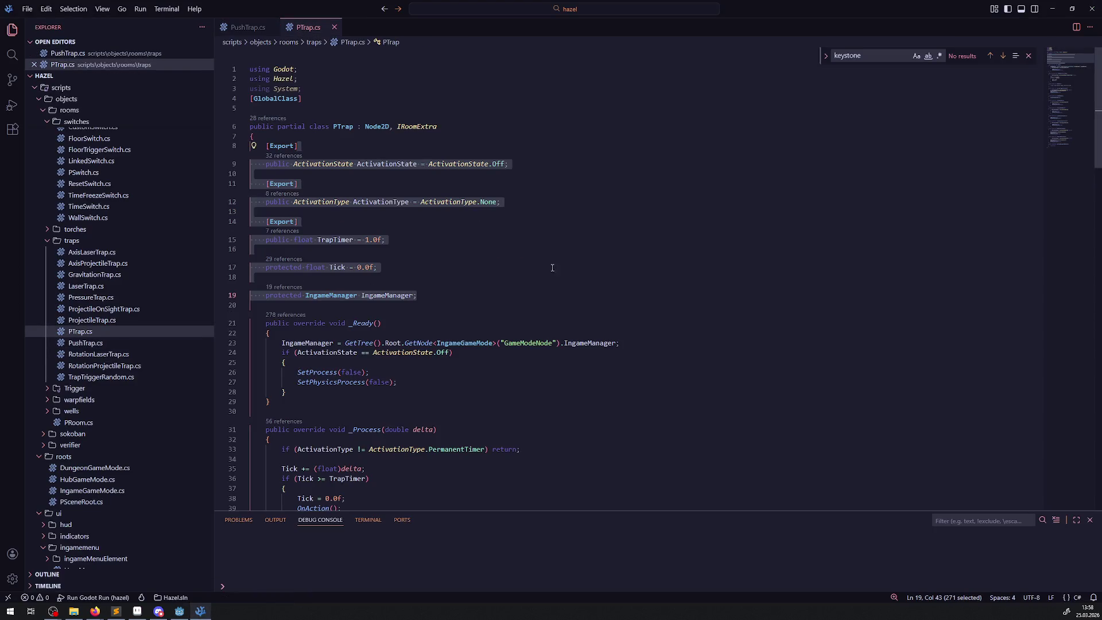
{"action": "left_click", "coordinate": [472, 268]}
{"action": "scroll", "coordinate": [471, 276], "scroll_direction": "down", "scroll_amount": 7}
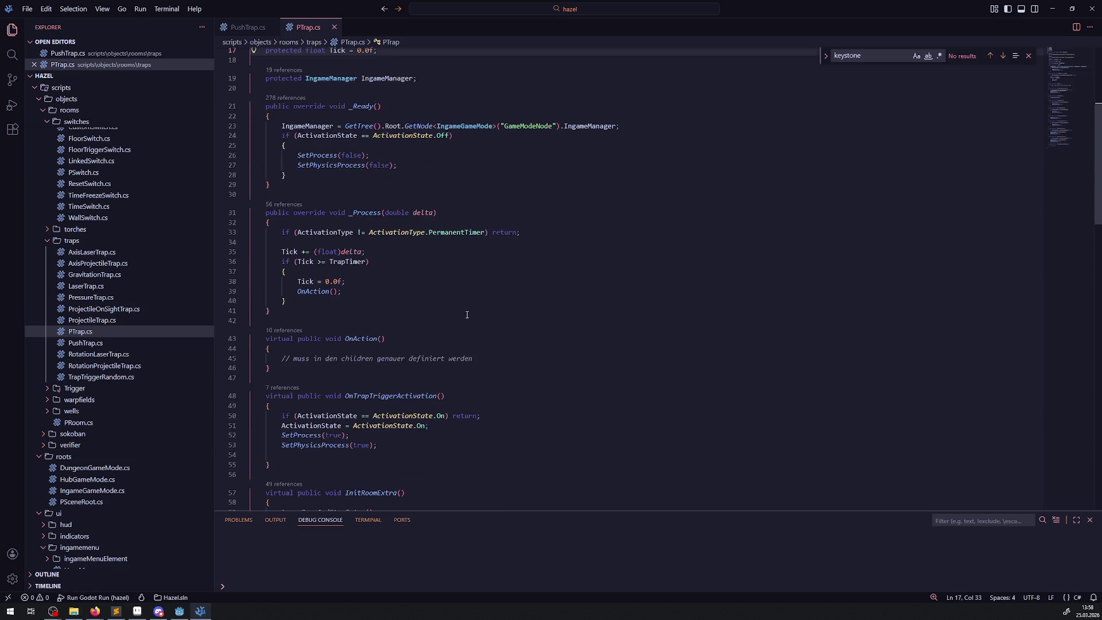
{"action": "scroll", "coordinate": [466, 313], "scroll_direction": "down", "scroll_amount": 1}
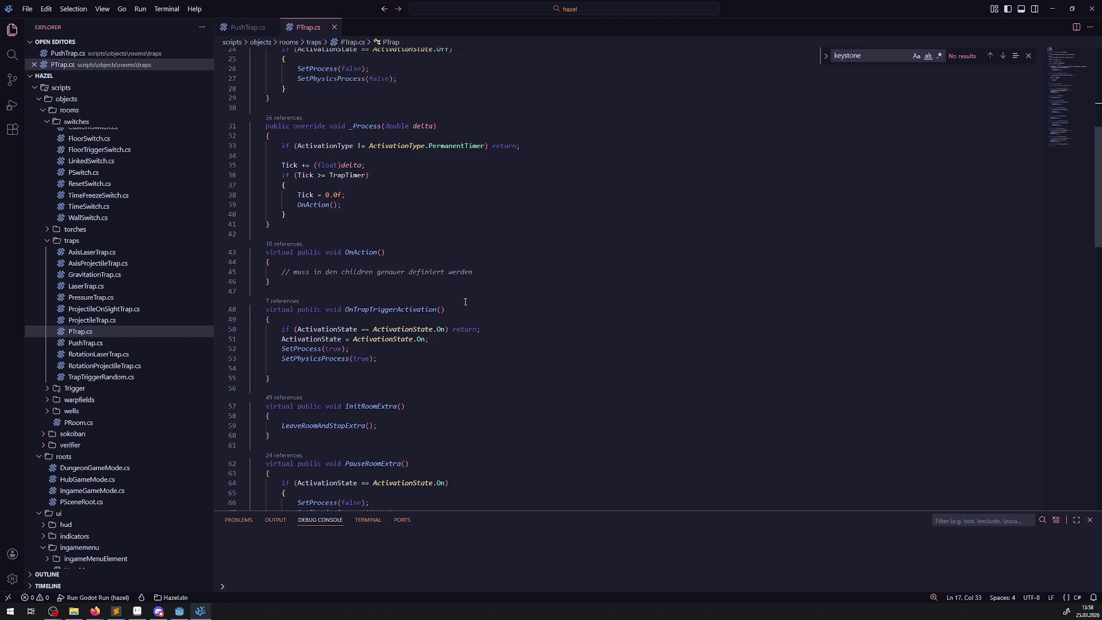
{"action": "scroll", "coordinate": [317, 261], "scroll_direction": "down", "scroll_amount": 3}
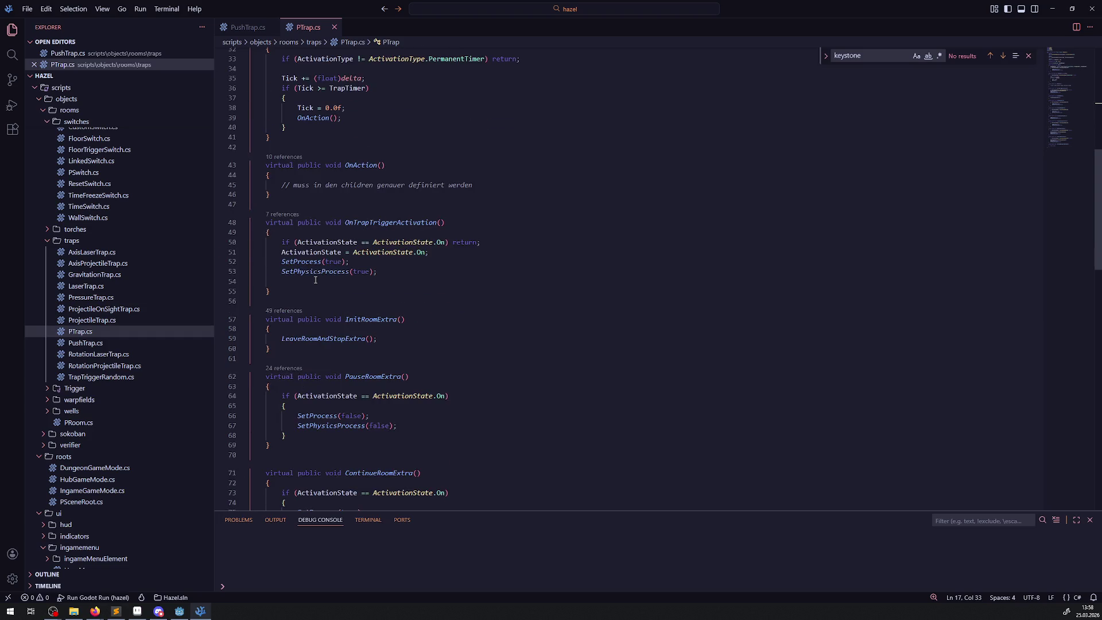
{"action": "scroll", "coordinate": [361, 270], "scroll_direction": "down", "scroll_amount": 7}
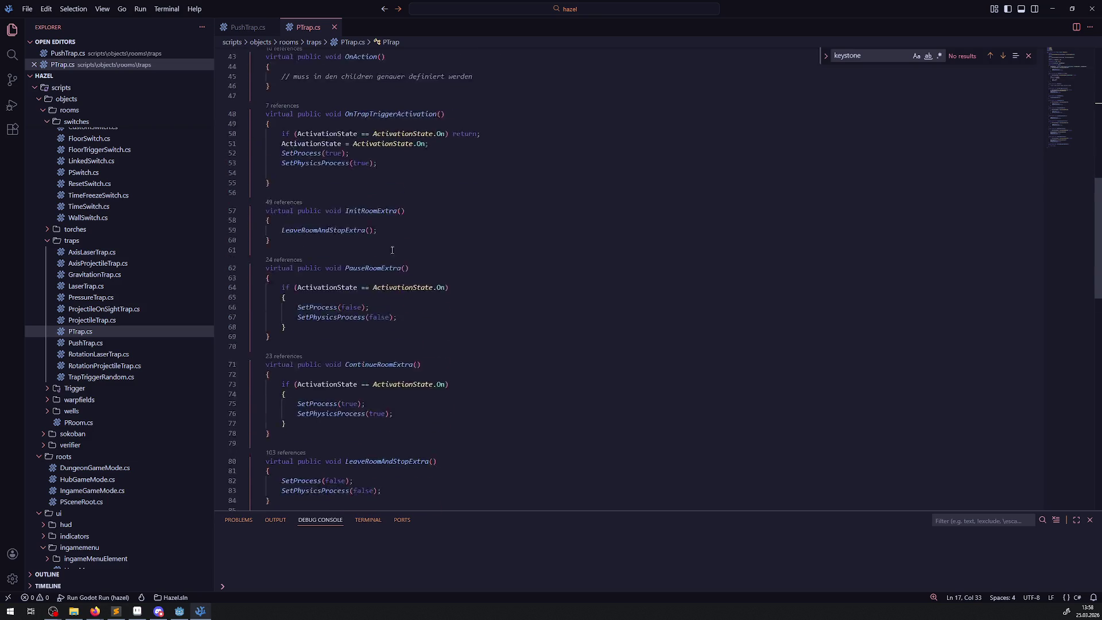
{"action": "mouse_move", "coordinate": [345, 148]}
{"action": "left_mouse_down"}
{"action": "mouse_move", "coordinate": [402, 238]}
{"action": "mouse_move", "coordinate": [381, 334]}
{"action": "left_mouse_up"}
{"action": "scroll", "coordinate": [402, 238], "scroll_direction": "down", "scroll_amount": 3}
- Copy the LeaveRoomAndStopExtra and EnterRoomAndStartExtra methods (lines 80–93) and return to PushTrap.cs
{"action": "left_click", "coordinate": [488, 256]}
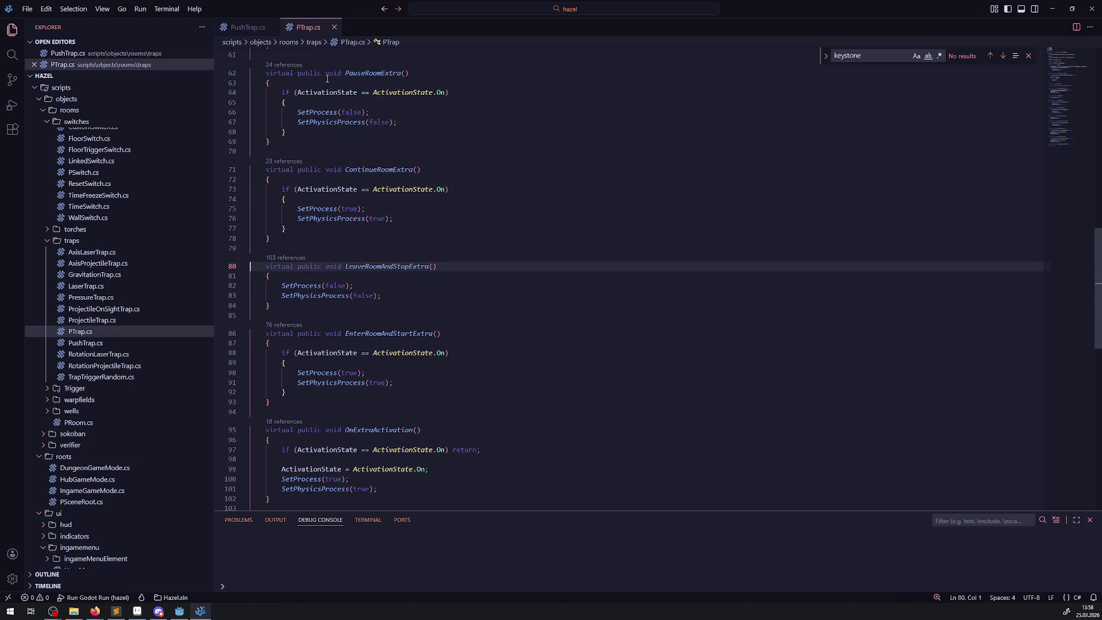
{"action": "scroll", "coordinate": [354, 229], "scroll_direction": "down", "scroll_amount": 2}
{"action": "left_click_drag", "start_coordinate": [355, 229], "coordinate": [354, 348]}
{"action": "key", "text": "ctrl+c"}
{"action": "left_click", "coordinate": [248, 27]}
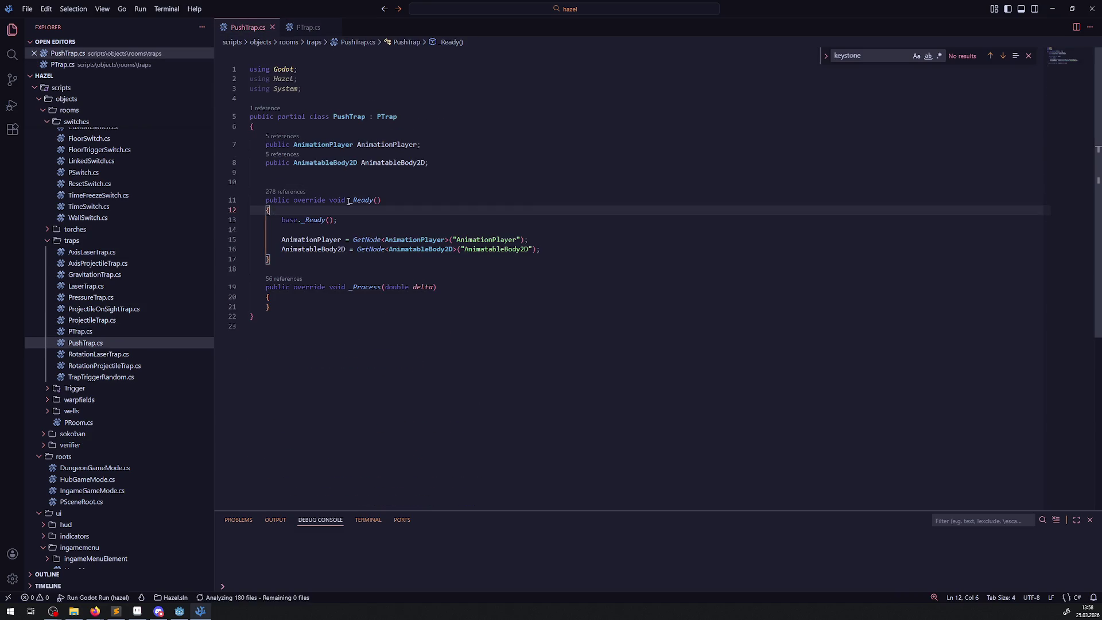
- Paste both room methods after _Process, changing virtual to override, and save
{"action": "left_click", "coordinate": [302, 309]}
{"action": "key", "text": "Return"}
{"action": "key", "text": "Return"}
{"action": "key", "text": "Return"}
{"action": "key", "text": "ctrl+v"}
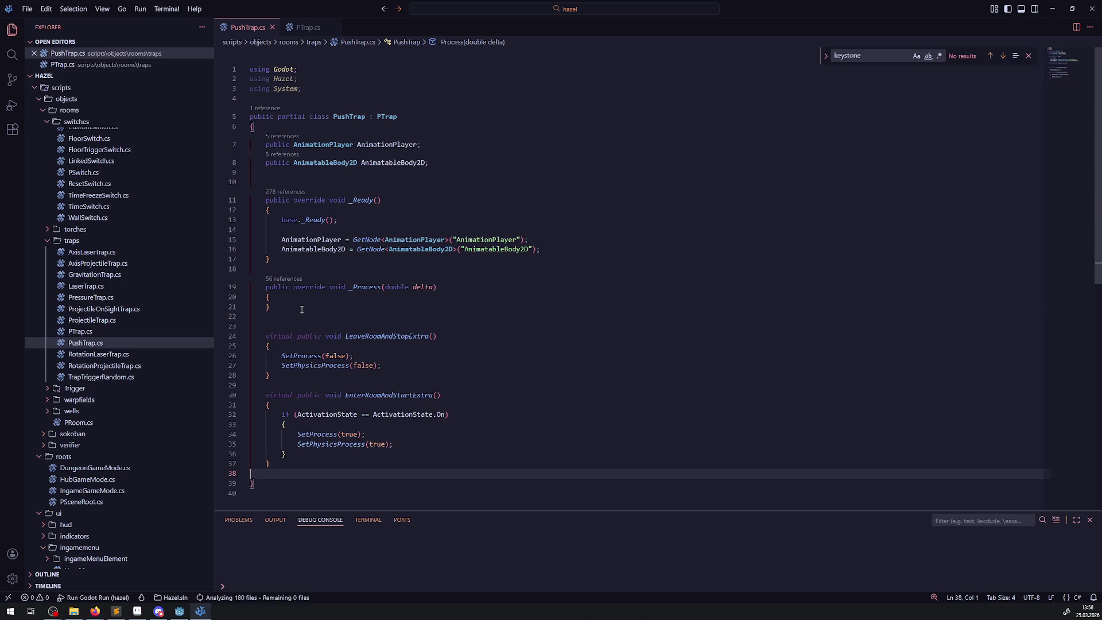
{"action": "double_click", "coordinate": [282, 345]}
{"action": "key", "text": "ctrl+d"}
{"action": "key", "text": "Delete"}
{"action": "key", "text": "Delete"}
{"action": "left_click", "coordinate": [294, 344]}
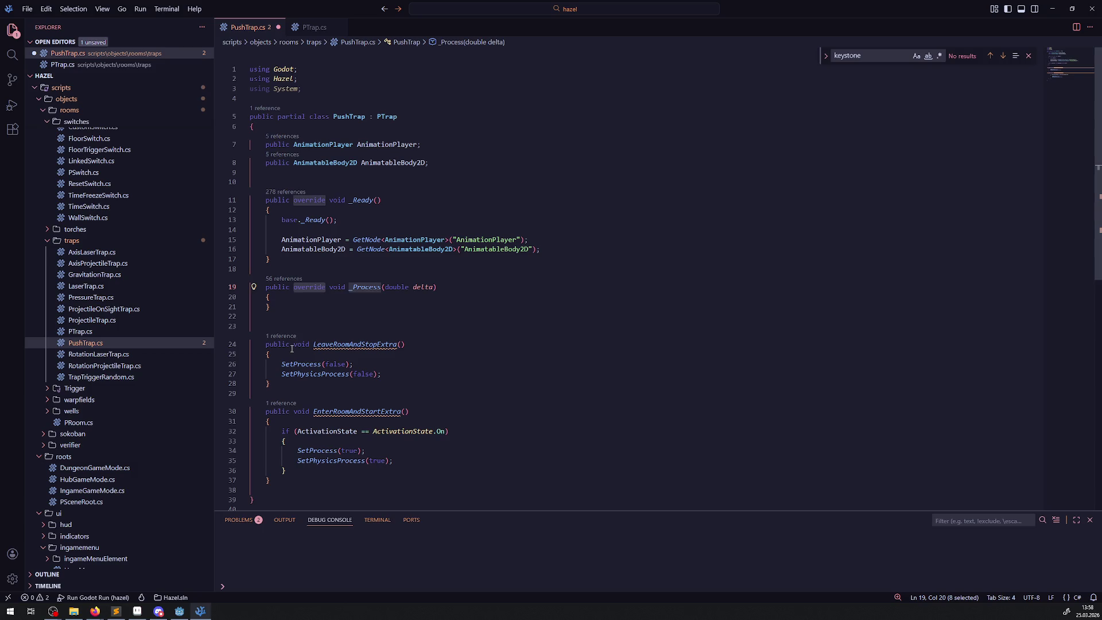
{"action": "type", "text": "override"}
{"action": "left_click", "coordinate": [293, 412]}
{"action": "type", "text": "override"}
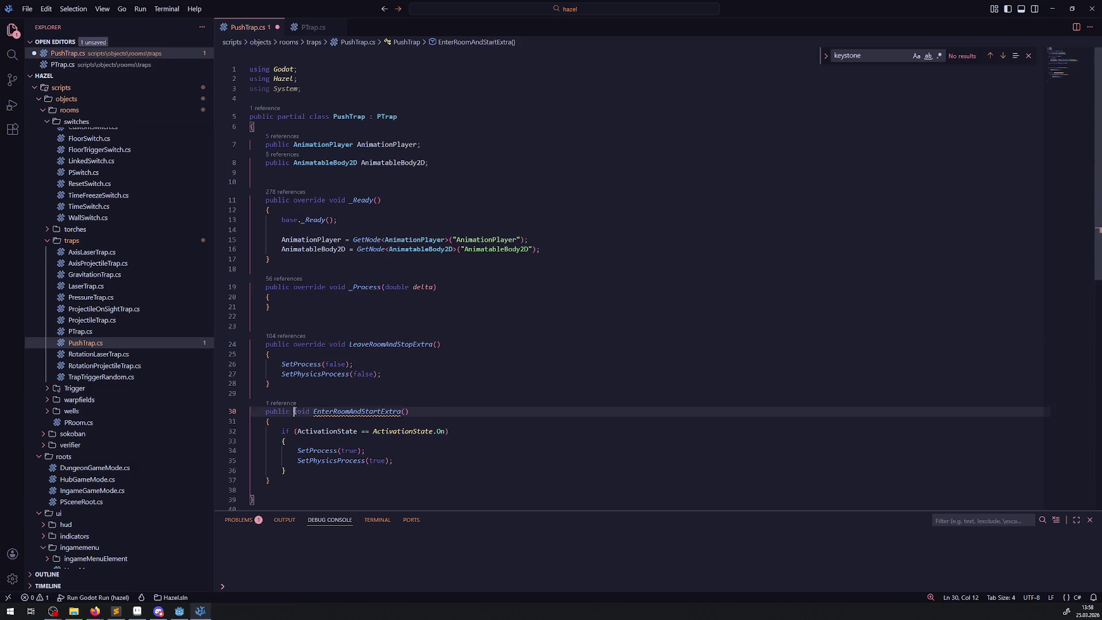
{"action": "key", "text": "ctrl+s"}
- Replace the bodies with base.EnterRoomAndStartExtra() and base.LeaveRoomAndStopExtra() calls and save
{"action": "double_click", "coordinate": [393, 412]}
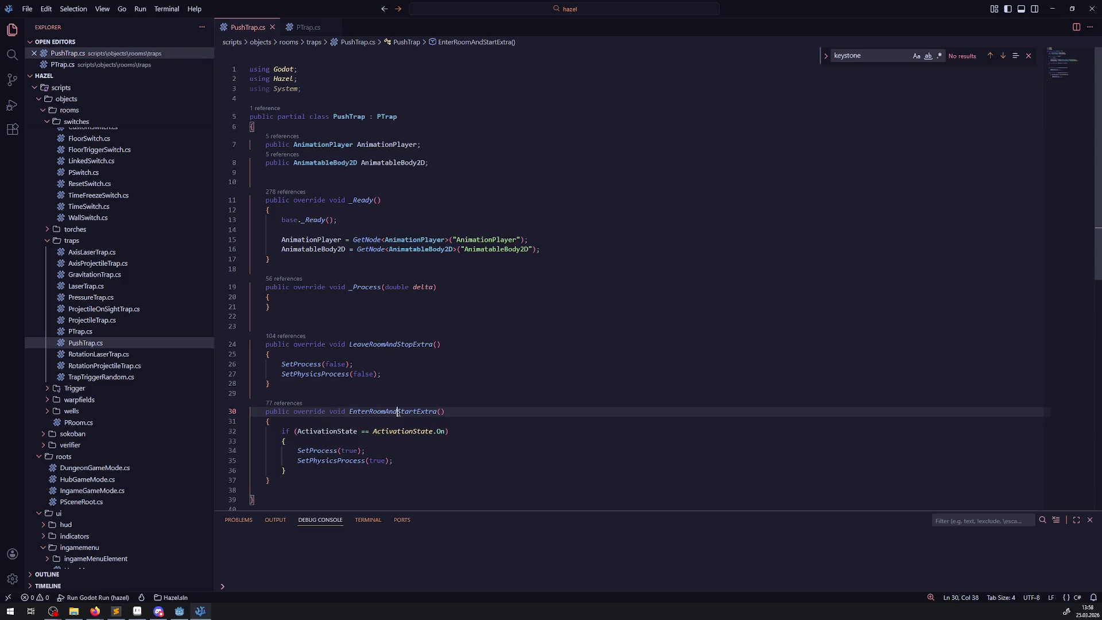
{"action": "left_click_drag", "start_coordinate": [286, 471], "coordinate": [278, 431]}
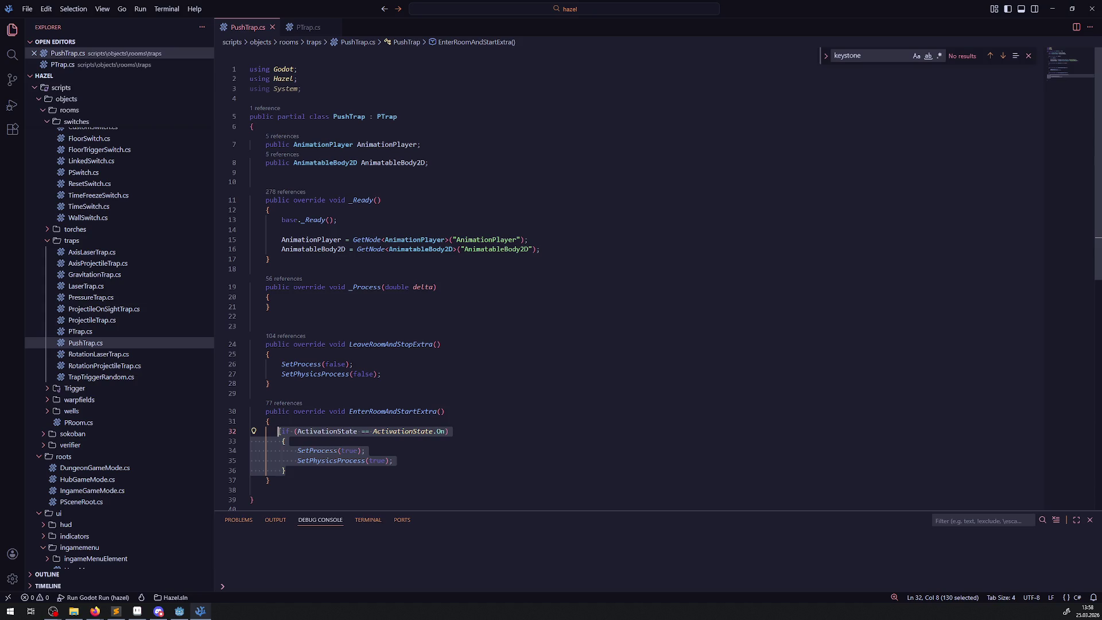
{"action": "type", "text": "base"}
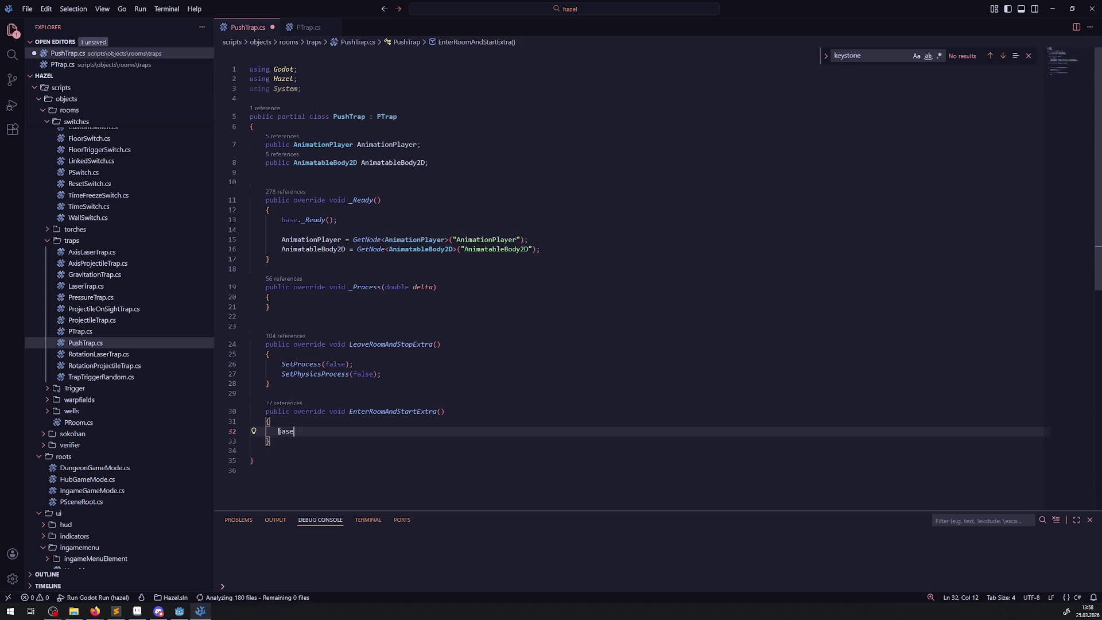
{"action": "type", "text": ".EnterRoomAndStartExtra();"}
{"action": "key", "text": "ctrl+s"}
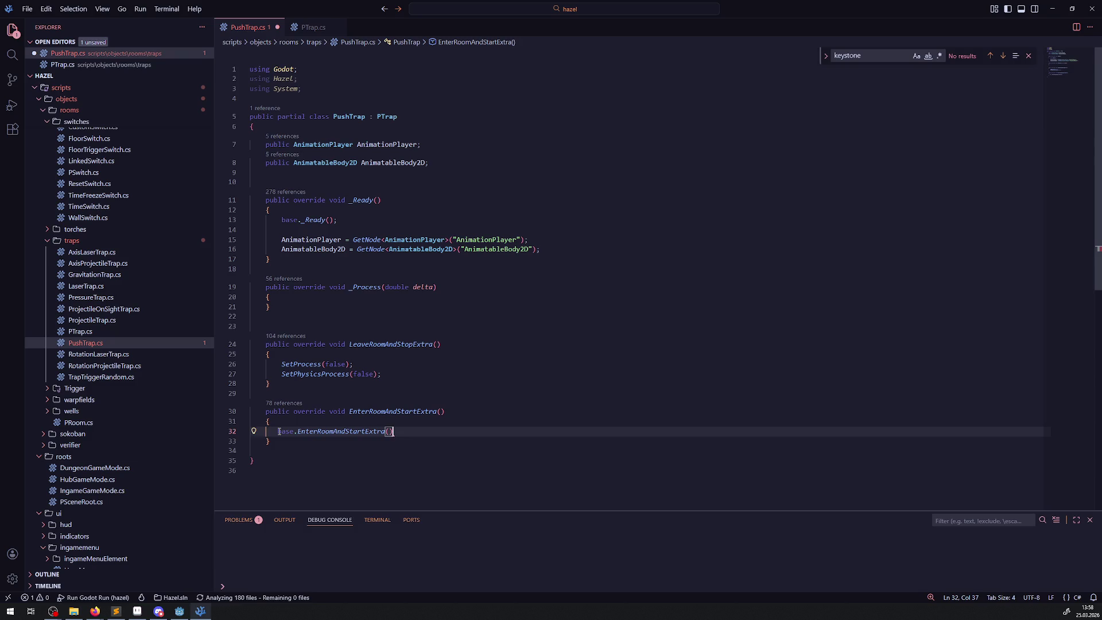
{"action": "double_click", "coordinate": [390, 345]}
{"action": "left_click_drag", "start_coordinate": [382, 373], "coordinate": [274, 363]}
{"action": "type", "text": "base.LeaveRoomAndStopExtra();"}
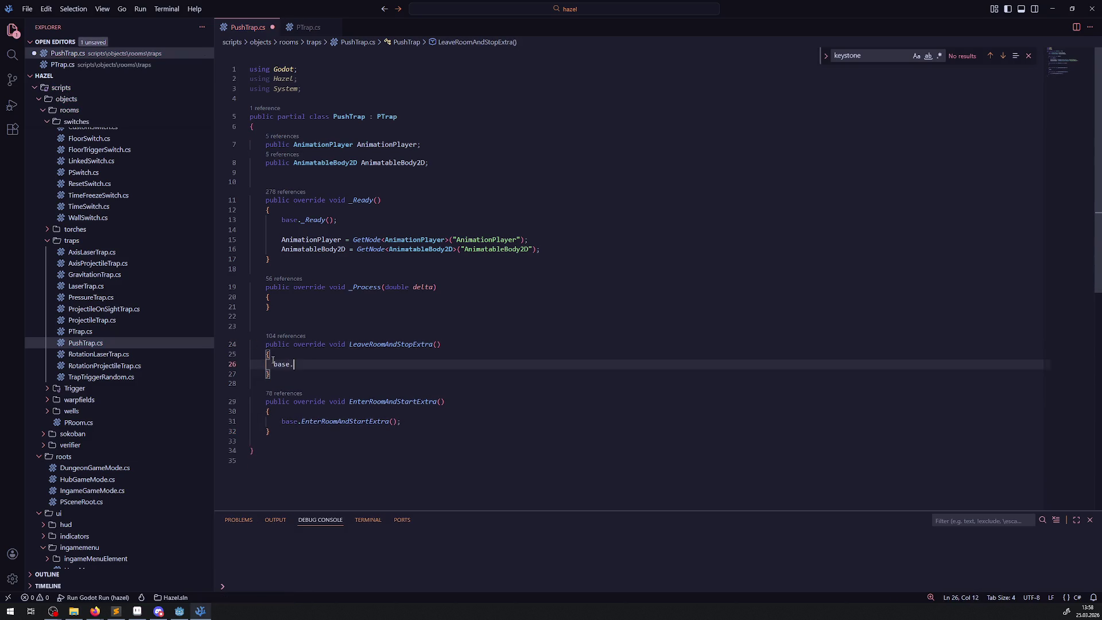
{"action": "key", "text": "ctrl+s"}
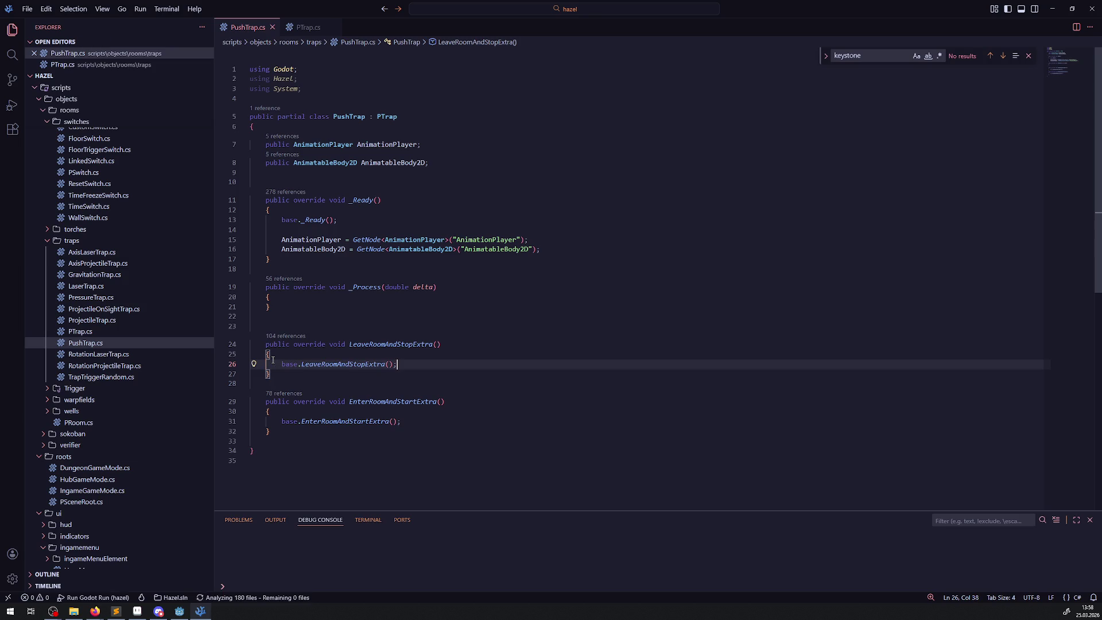
- Copy the AnimatableBody2D name and bring up the project-wide search
{"action": "double_click", "coordinate": [343, 249]}
{"action": "key", "text": "ctrl+c"}
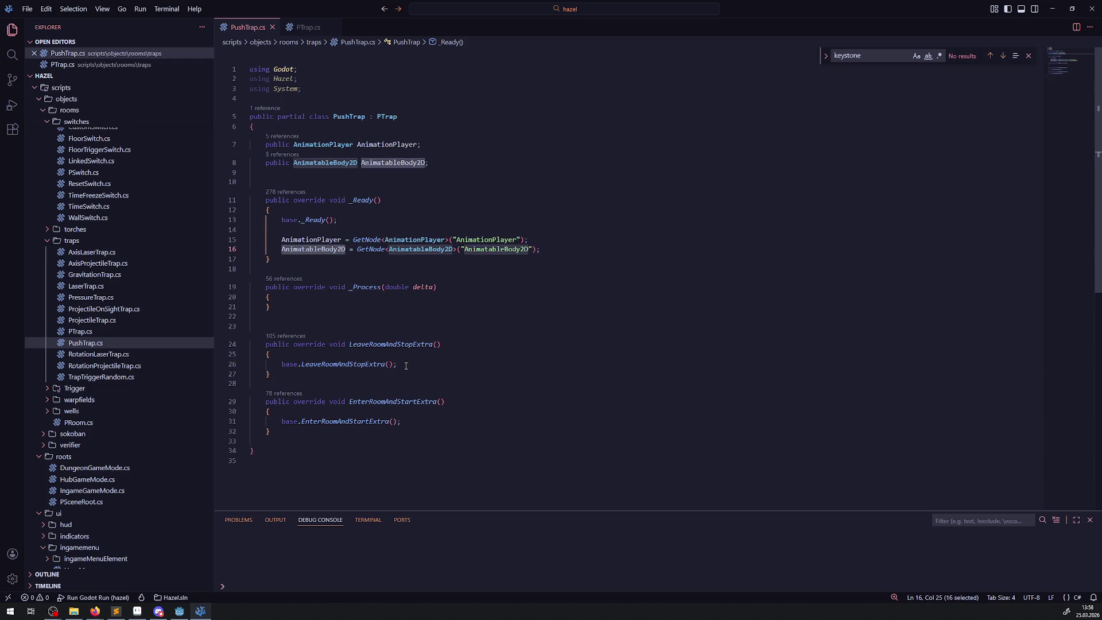
{"action": "left_click", "coordinate": [406, 366]}
{"action": "left_click", "coordinate": [12, 54]}
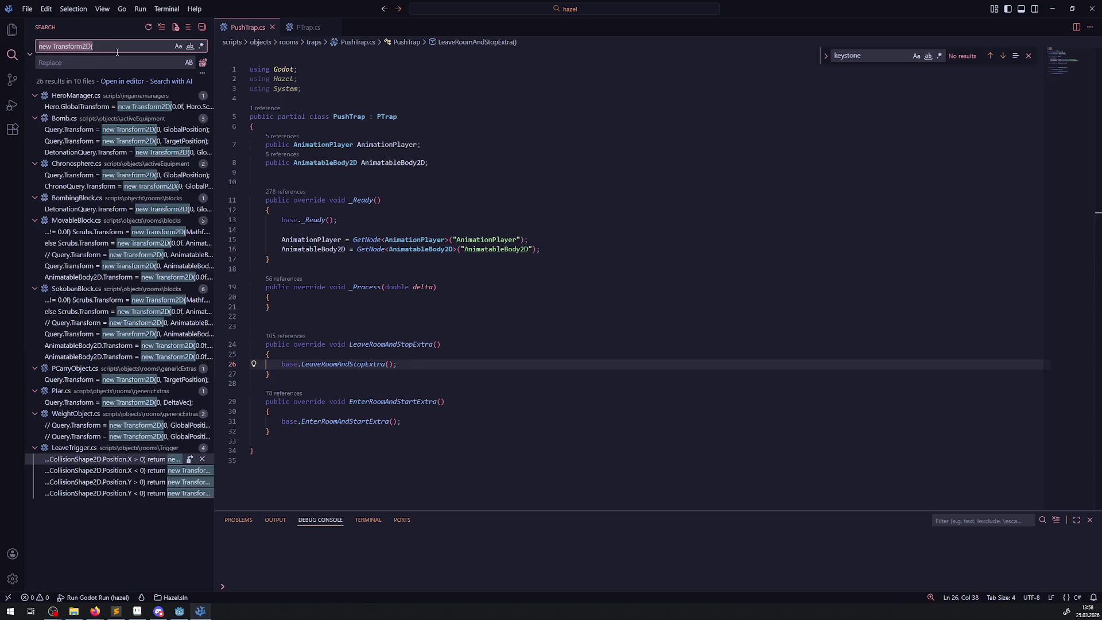
- Search the project for AnimatableBody2D and copy MovableBlock.cs's collision-disabling line 305
{"action": "key", "text": "ctrl+v"}
{"action": "scroll", "coordinate": [90, 297], "scroll_direction": "down", "scroll_amount": 10}
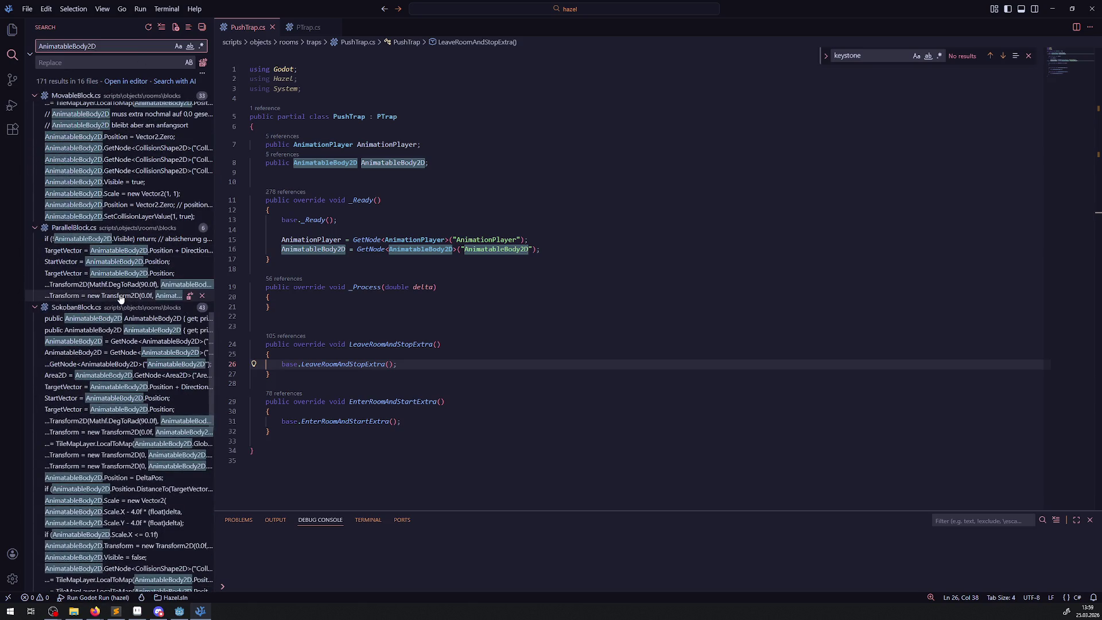
{"action": "left_click", "coordinate": [115, 171]}
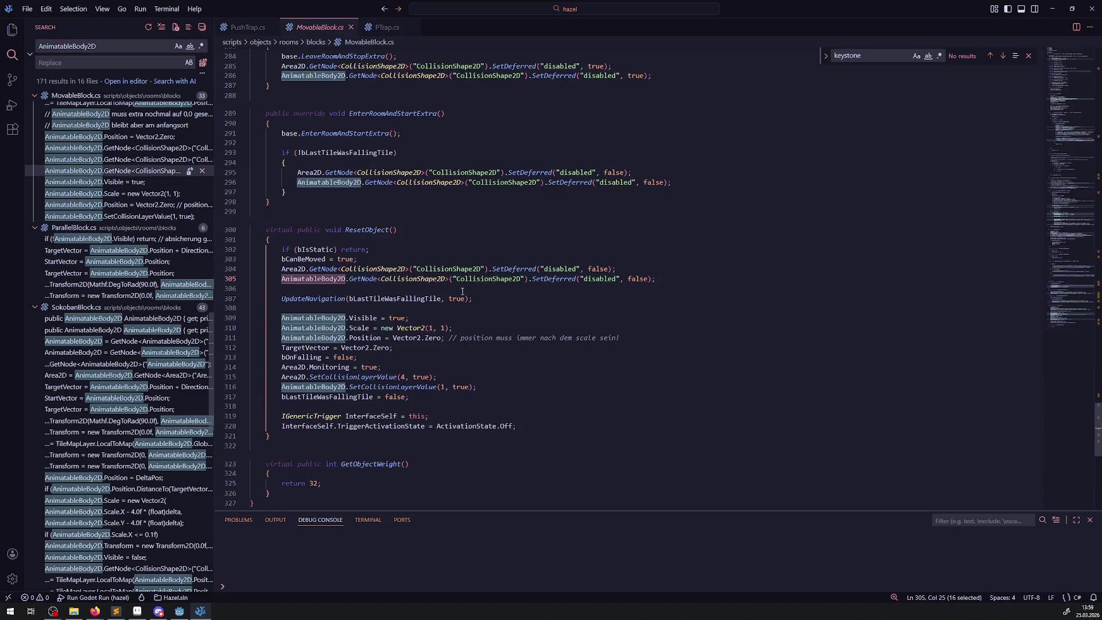
{"action": "left_click_drag", "start_coordinate": [657, 280], "coordinate": [263, 280]}
{"action": "key", "text": "ctrl+c"}
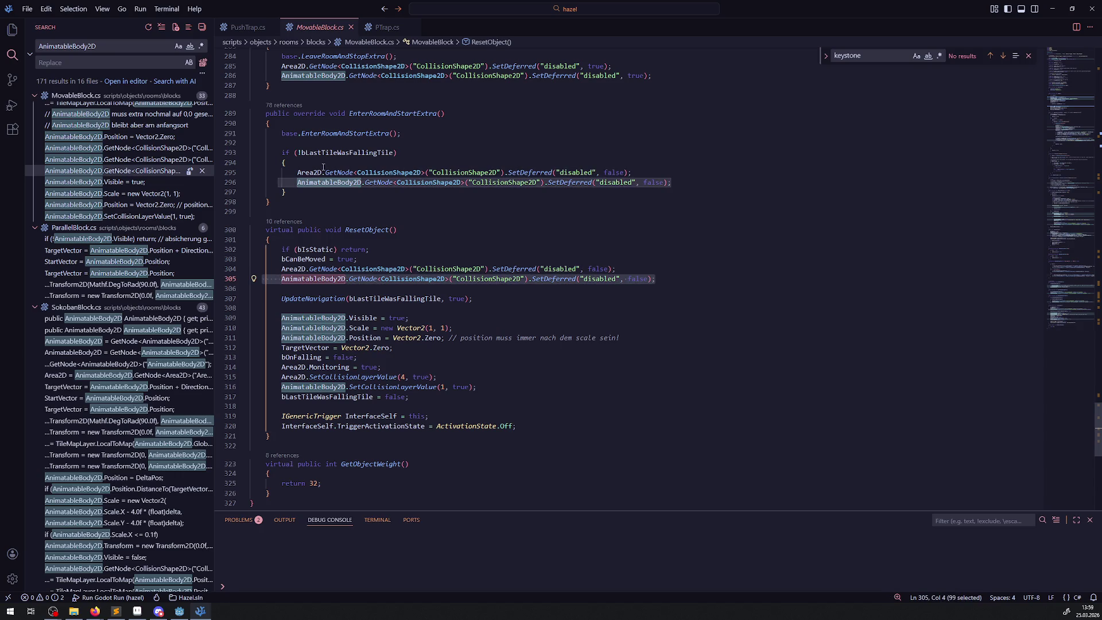
- Paste the CollisionShape2D SetDeferred line into both room methods and save
{"action": "left_click", "coordinate": [247, 27]}
{"action": "key", "text": "Return"}
{"action": "key", "text": "ctrl+v"}
{"action": "left_click", "coordinate": [428, 432]}
{"action": "key", "text": "Return"}
{"action": "key", "text": "ctrl+v"}
{"action": "key", "text": "ctrl+s"}
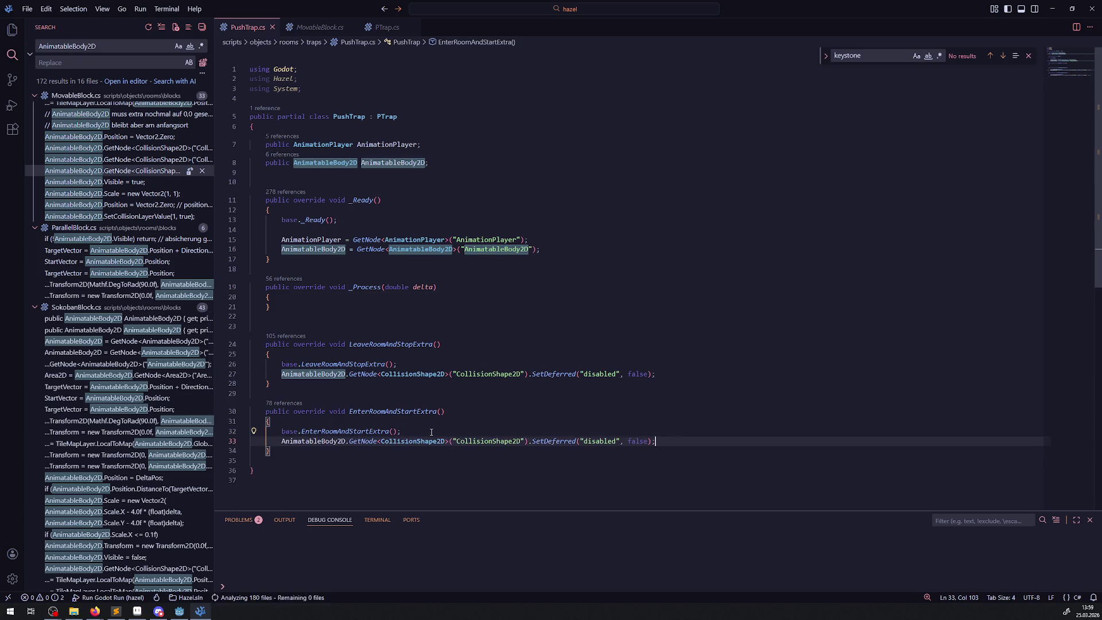
- Change the leave method's disabled value on line 27 to true, save, and show a narrower Explorer
{"action": "double_click", "coordinate": [638, 374]}
{"action": "type", "text": "true"}
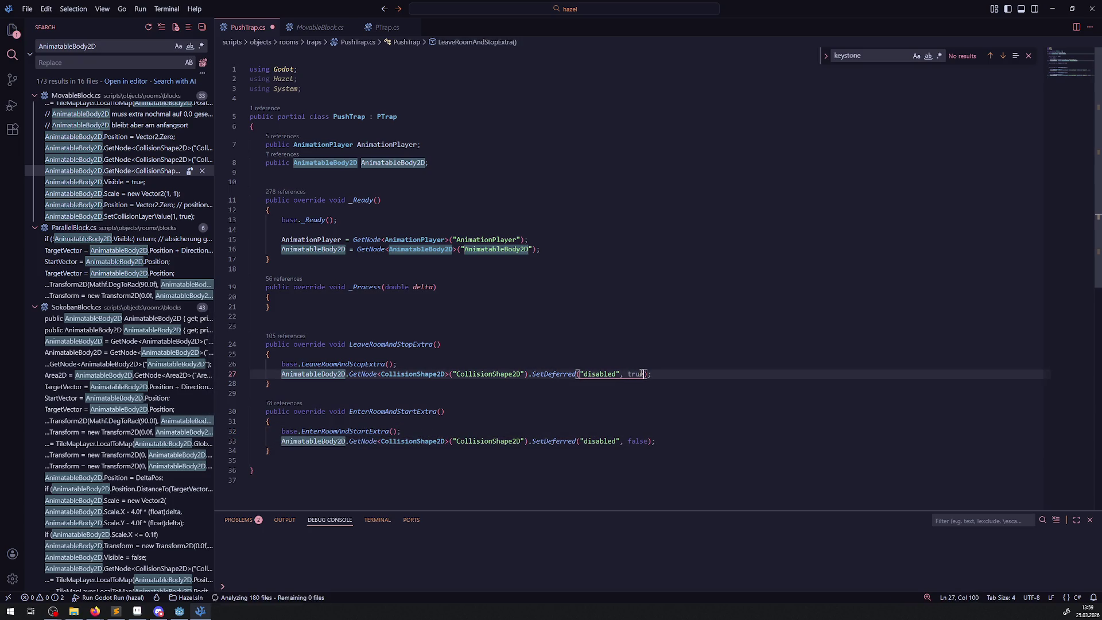
{"action": "left_click", "coordinate": [645, 316]}
{"action": "key", "text": "ctrl+s"}
{"action": "key", "text": "ctrl+shift+e"}
{"action": "mouse_move", "coordinate": [215, 128]}
{"action": "left_mouse_down"}
{"action": "mouse_move", "coordinate": [150, 126]}
{"action": "mouse_move", "coordinate": [164, 126]}
{"action": "left_mouse_up"}
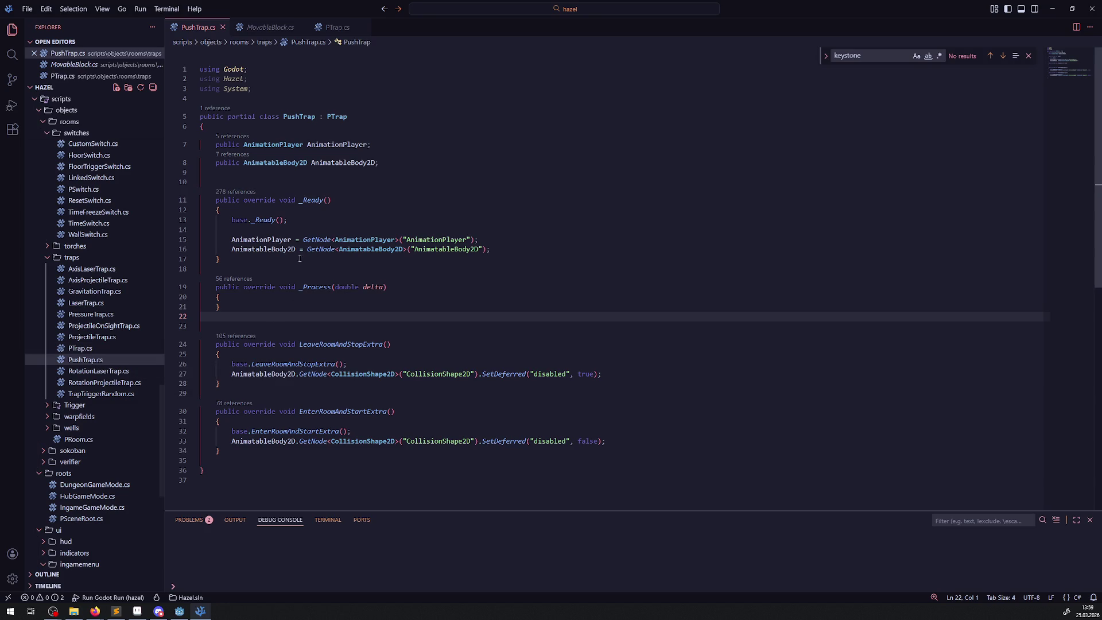
- Read through the shared interfaces in scripts/library/InterfaceLib.cs, then go back to PushTrap.cs
{"action": "scroll", "coordinate": [124, 310], "scroll_direction": "up", "scroll_amount": 10}
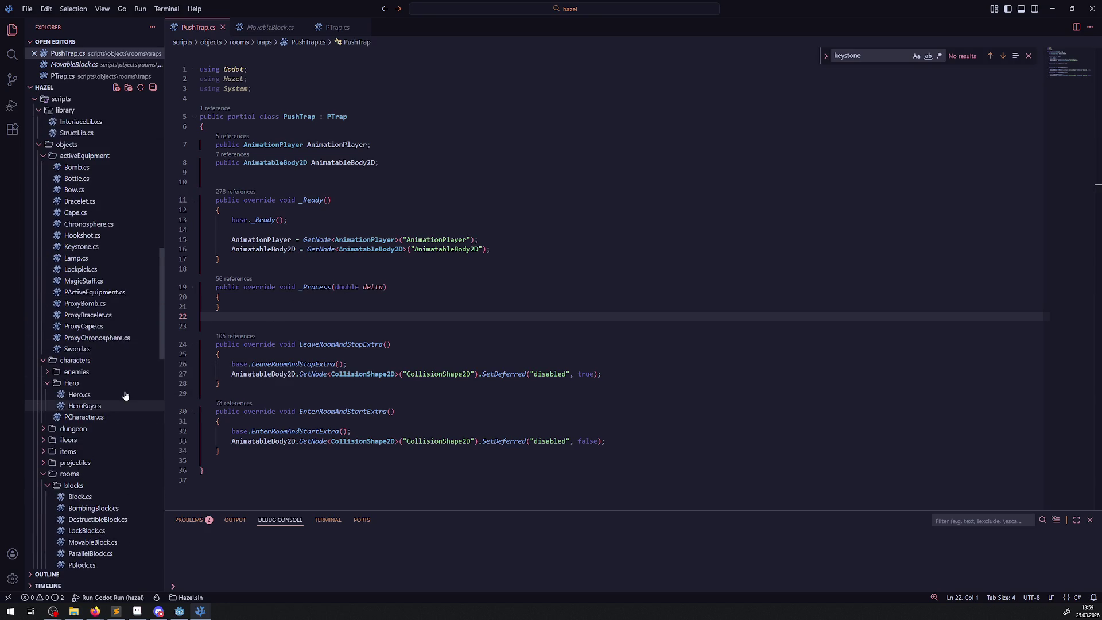
{"action": "scroll", "coordinate": [120, 384], "scroll_direction": "up", "scroll_amount": 4}
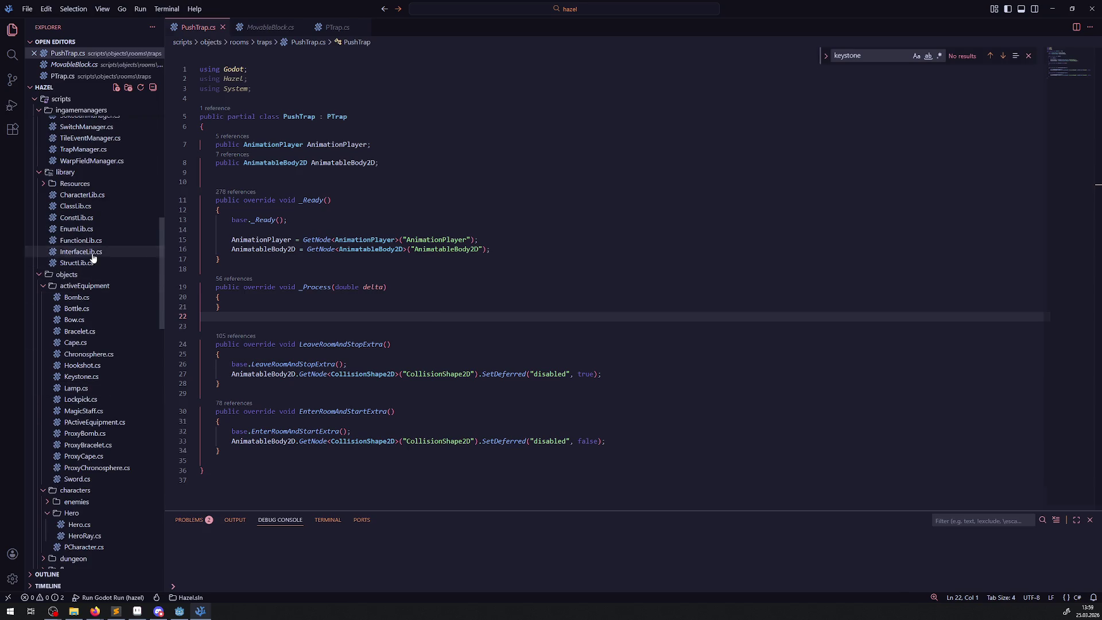
{"action": "left_click", "coordinate": [91, 252]}
{"action": "scroll", "coordinate": [384, 364], "scroll_direction": "down", "scroll_amount": 2}
{"action": "scroll", "coordinate": [384, 364], "scroll_direction": "down", "scroll_amount": 1}
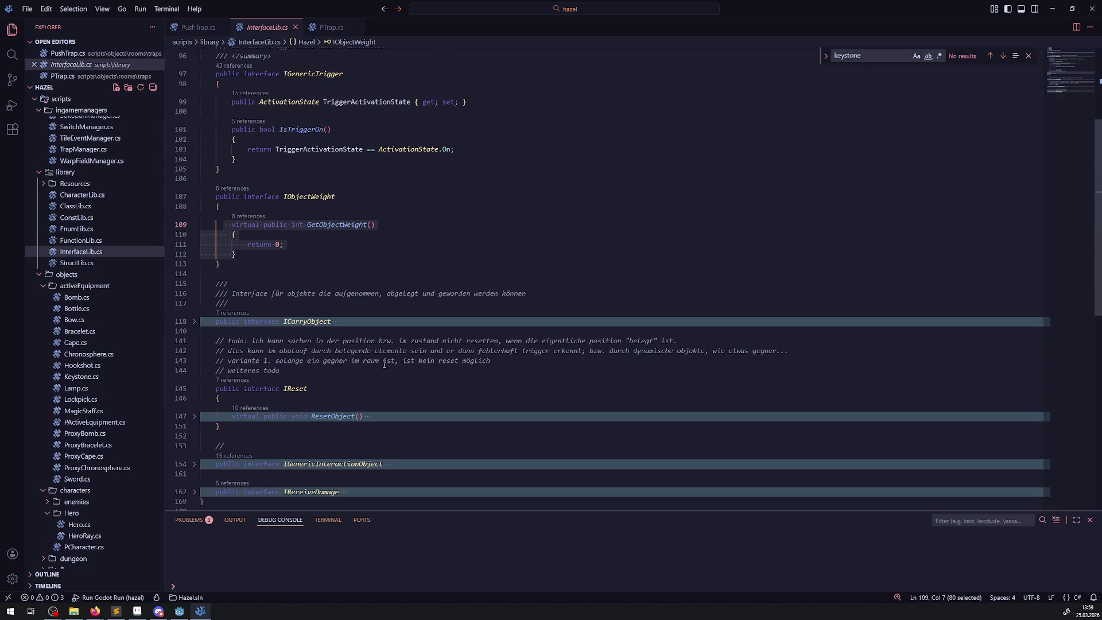
{"action": "scroll", "coordinate": [384, 364], "scroll_direction": "down", "scroll_amount": 2}
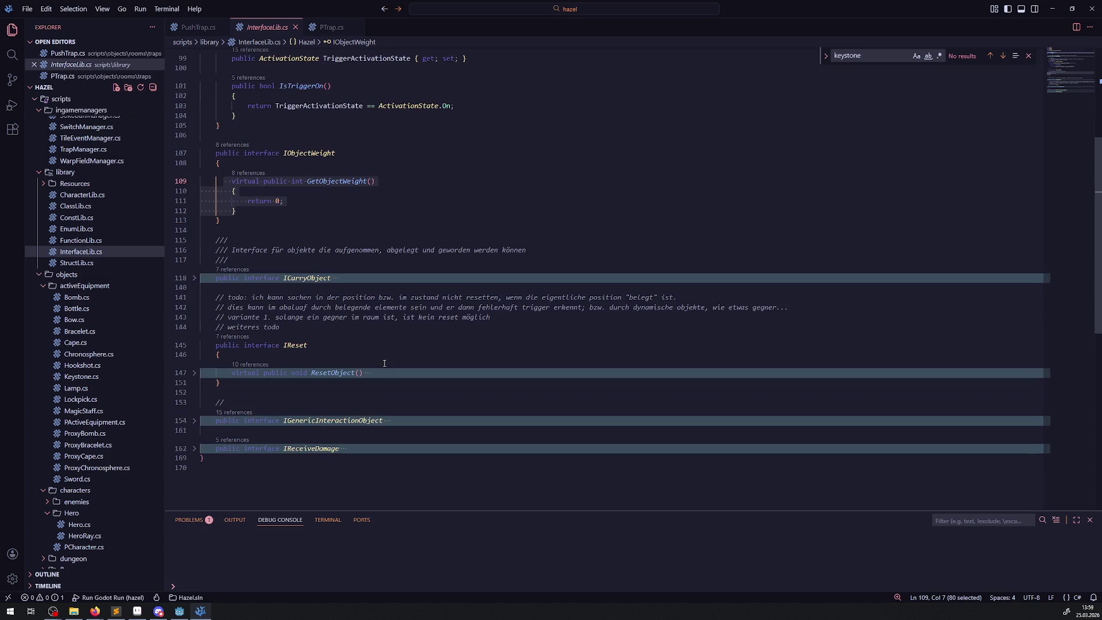
{"action": "scroll", "coordinate": [385, 363], "scroll_direction": "up", "scroll_amount": 5}
{"action": "scroll", "coordinate": [385, 363], "scroll_direction": "up", "scroll_amount": 3}
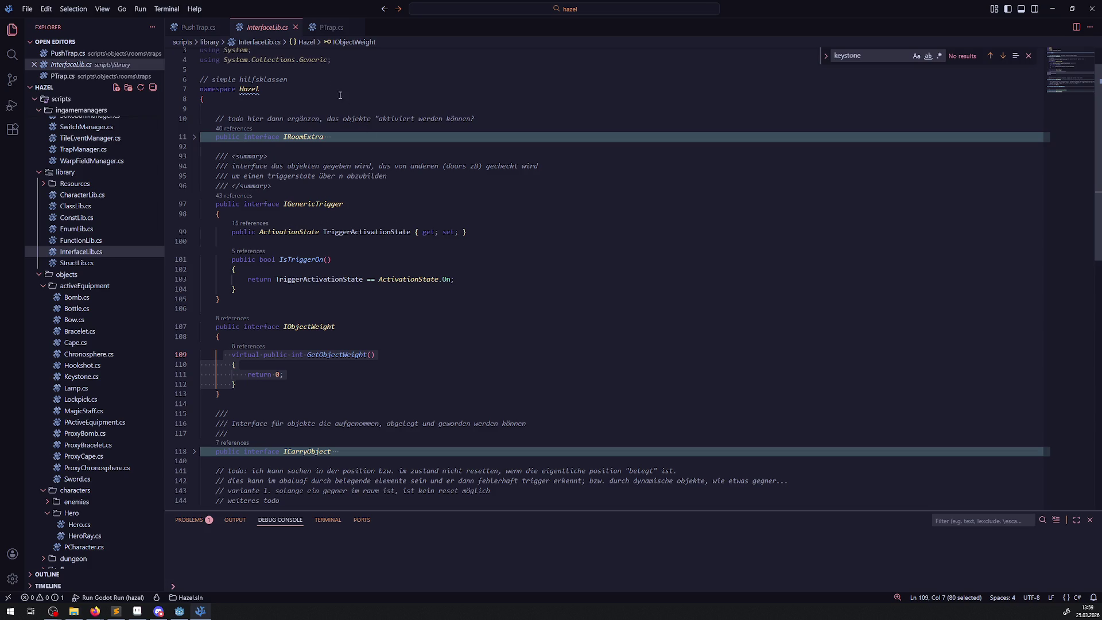
{"action": "left_click", "coordinate": [196, 27]}
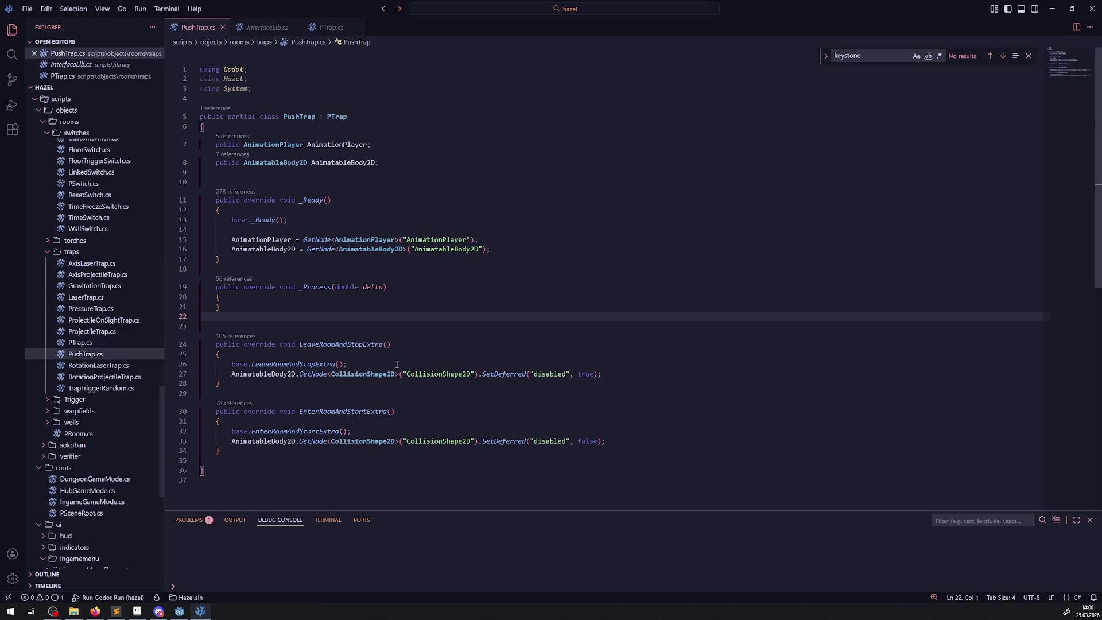
- Delete the stray empty line 35 at the end of PushTrap.cs
{"action": "mouse_move", "coordinate": [385, 344]}
{"action": "left_mouse_down"}
{"action": "mouse_move", "coordinate": [423, 419]}
{"action": "mouse_move", "coordinate": [423, 450]}
{"action": "left_mouse_up"}
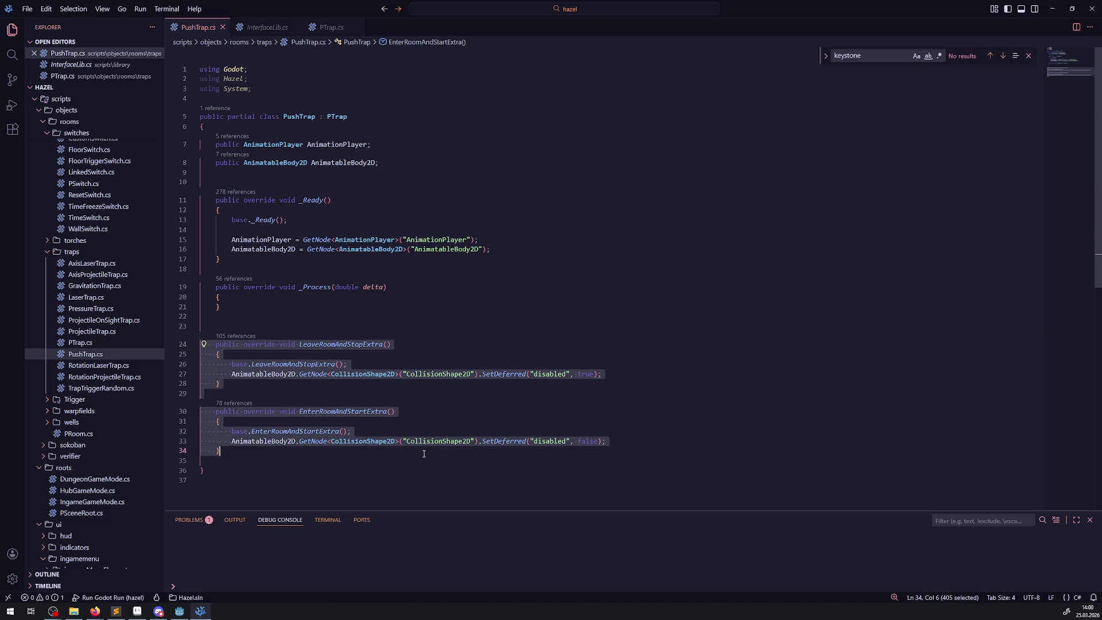
{"action": "left_click", "coordinate": [344, 452]}
{"action": "left_click", "coordinate": [213, 461]}
{"action": "key", "text": "BackSpace"}
{"action": "left_click", "coordinate": [425, 287]}
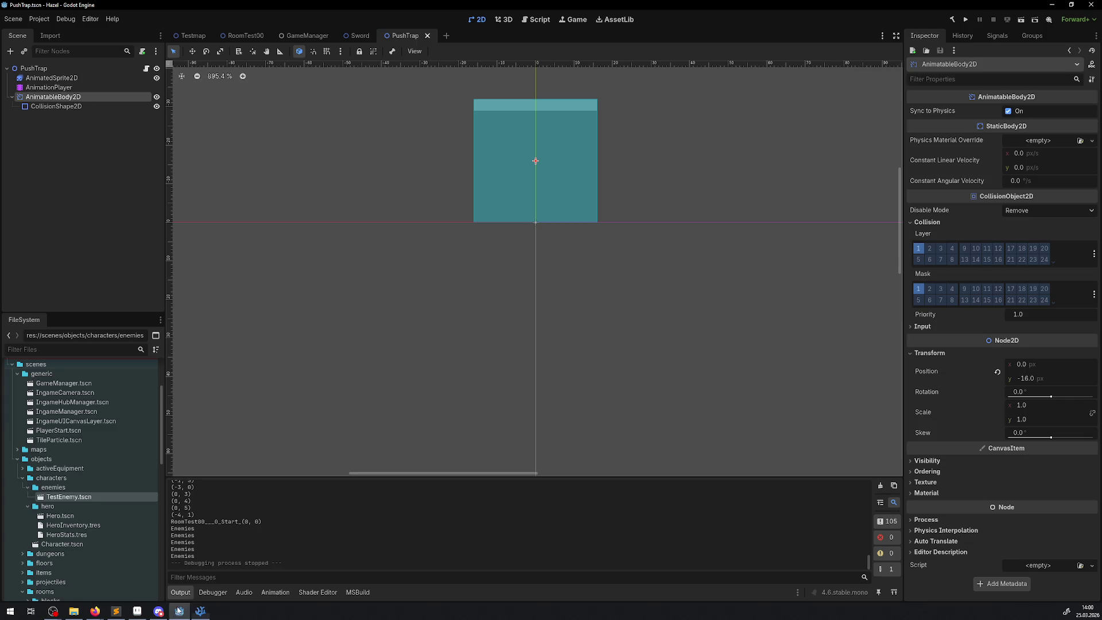
- Rebuild the .NET project in Godot and come back to the script
{"action": "key", "text": "alt+Tab"}
{"action": "left_click", "coordinate": [951, 21]}
{"action": "left_click", "coordinate": [200, 611]}
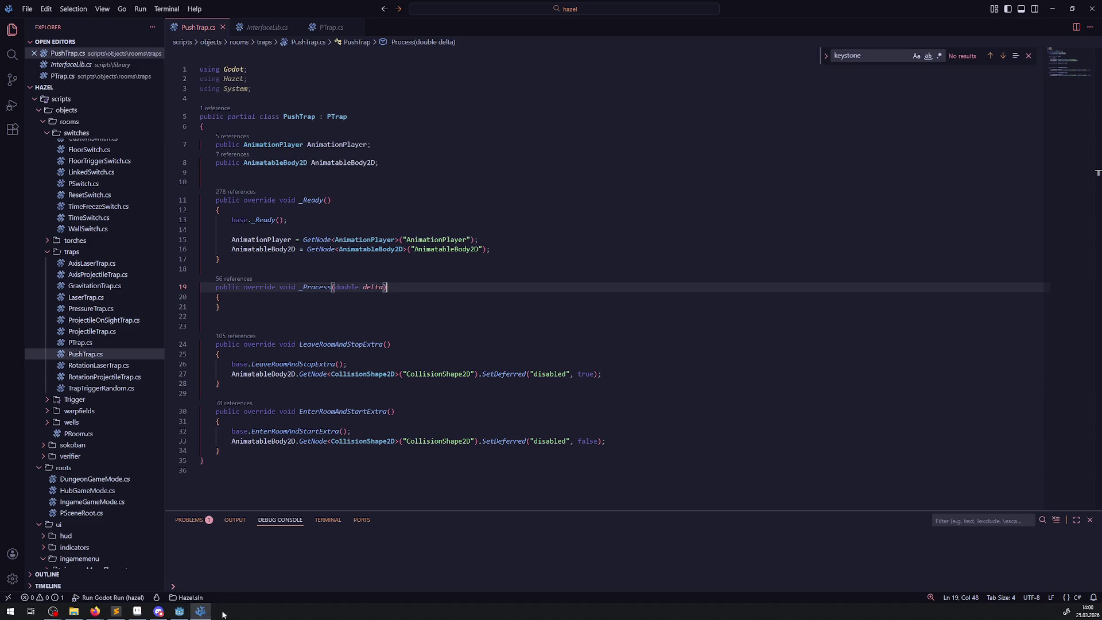
- Copy OnExtraActivation and OnExtraDeactivation from PTrap.cs into PushTrap.cs below the enter-room method
{"action": "left_click", "coordinate": [328, 28]}
{"action": "scroll", "coordinate": [392, 355], "scroll_direction": "down", "scroll_amount": 4}
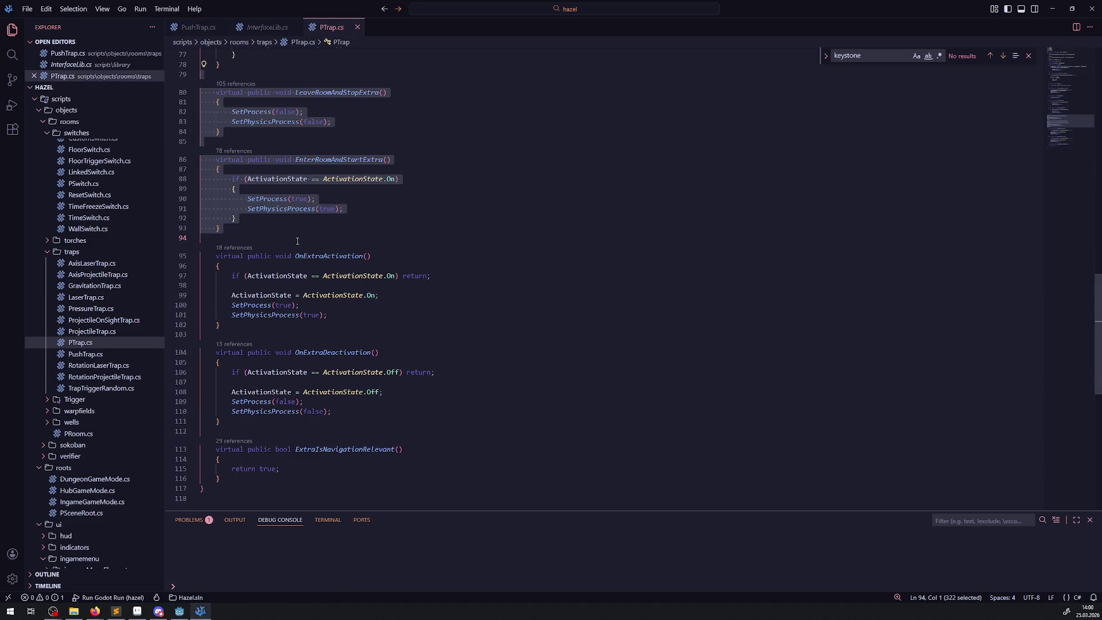
{"action": "left_click_drag", "start_coordinate": [345, 238], "coordinate": [342, 422]}
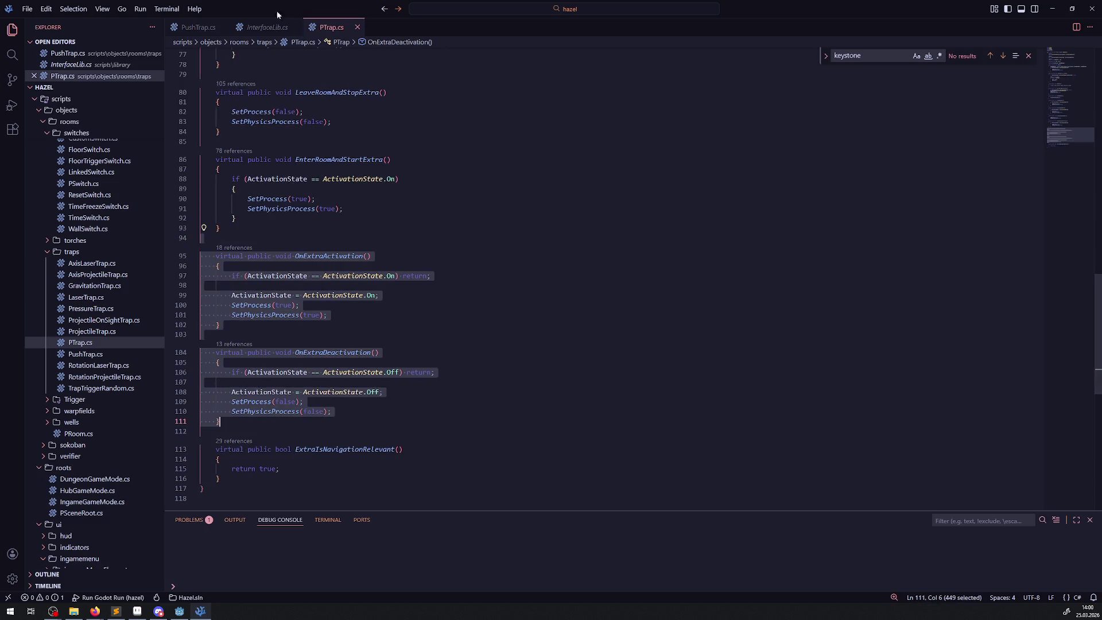
{"action": "left_click", "coordinate": [198, 27]}
{"action": "left_click", "coordinate": [259, 342]}
{"action": "key", "text": "Return"}
{"action": "key", "text": "Return"}
{"action": "key", "text": "ctrl+v"}
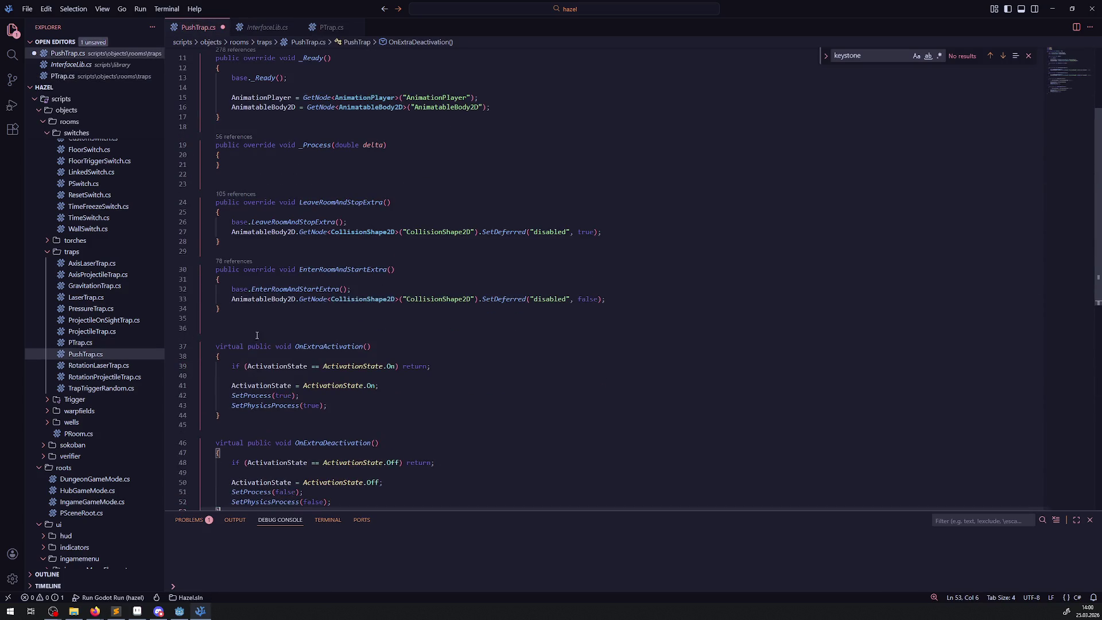
- Change both pasted methods from virtual to override and save PushTrap.cs
{"action": "double_click", "coordinate": [229, 347]}
{"action": "key", "text": "Delete"}
{"action": "key", "text": "Delete"}
{"action": "left_click", "coordinate": [228, 443]}
{"action": "double_click", "coordinate": [227, 443]}
{"action": "key", "text": "Delete"}
{"action": "key", "text": "Delete"}
{"action": "double_click", "coordinate": [259, 270]}
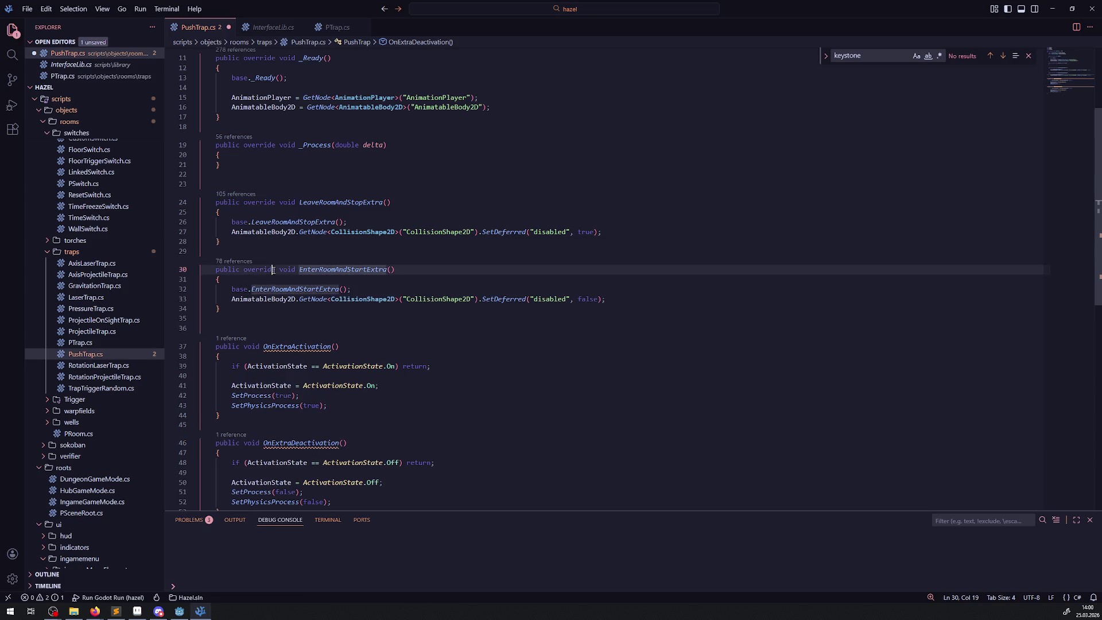
{"action": "key", "text": "ctrl+c"}
{"action": "left_click", "coordinate": [244, 347]}
{"action": "key", "text": "ctrl+v"}
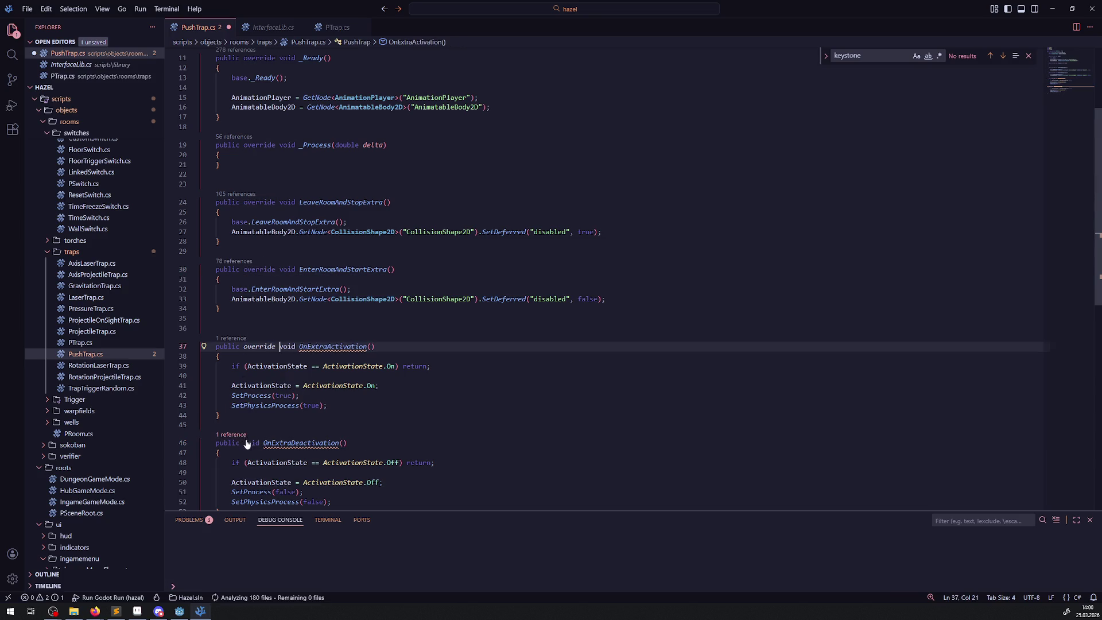
{"action": "left_click", "coordinate": [247, 443]}
{"action": "key", "text": "ctrl+v"}
{"action": "key", "text": "ctrl+s"}
- Replace the bodies with base.OnExtraDeactivation(); and base.OnExtraActivation(); and save
{"action": "scroll", "coordinate": [304, 339], "scroll_direction": "down", "scroll_amount": 3}
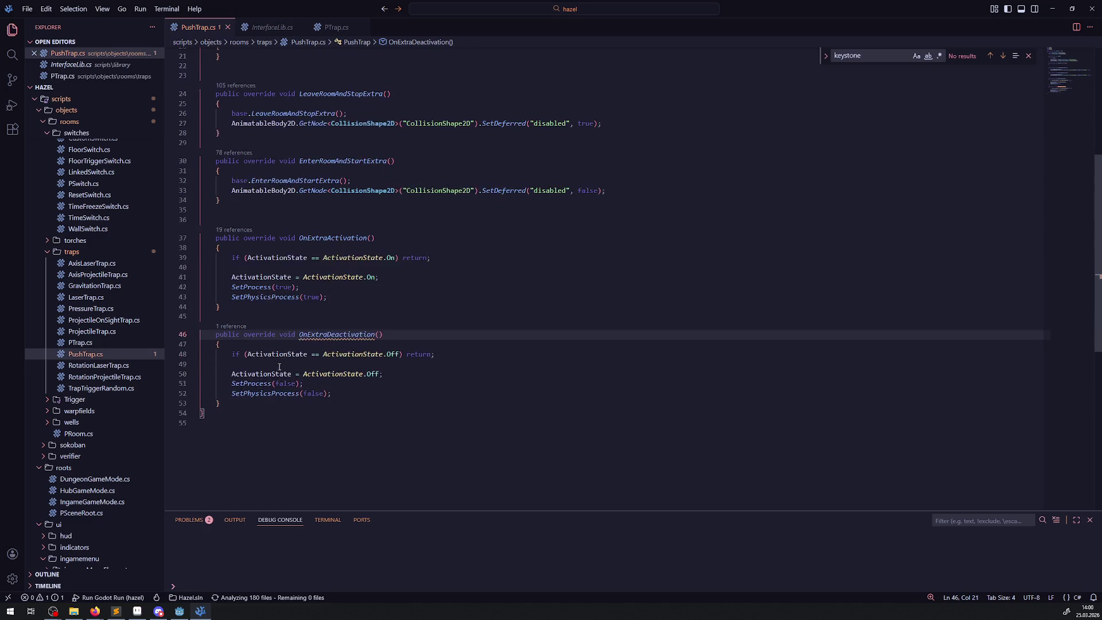
{"action": "double_click", "coordinate": [305, 339]}
{"action": "left_click_drag", "start_coordinate": [337, 393], "coordinate": [228, 356]}
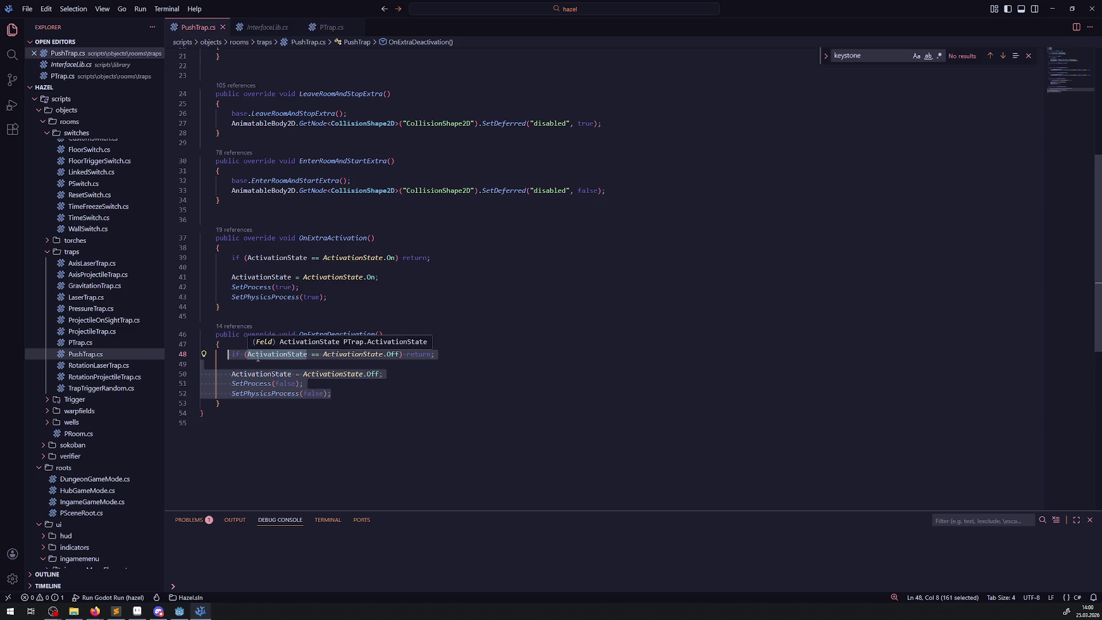
{"action": "type", "text": "base.OnExtraDeactivation();"}
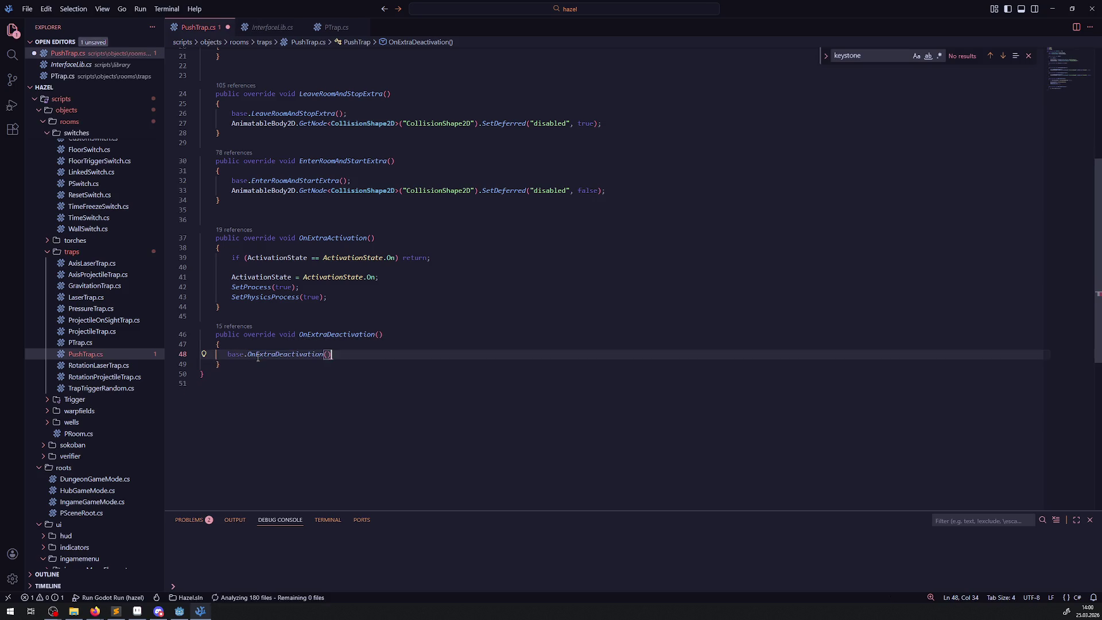
{"action": "key", "text": "ctrl+s"}
{"action": "double_click", "coordinate": [333, 238]}
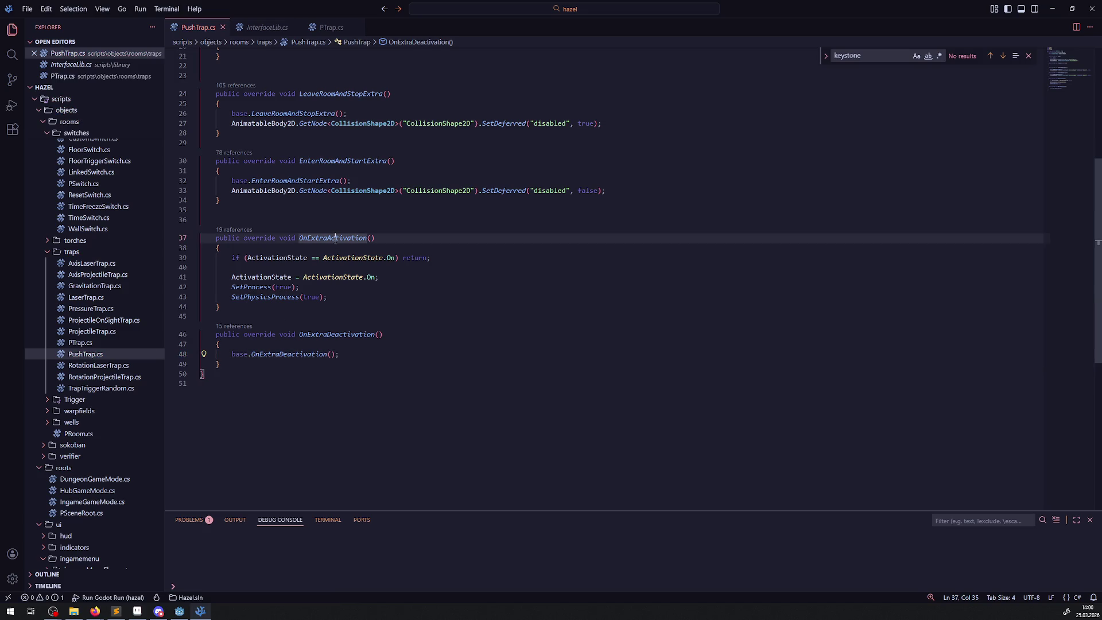
{"action": "left_click_drag", "start_coordinate": [327, 297], "coordinate": [197, 259]}
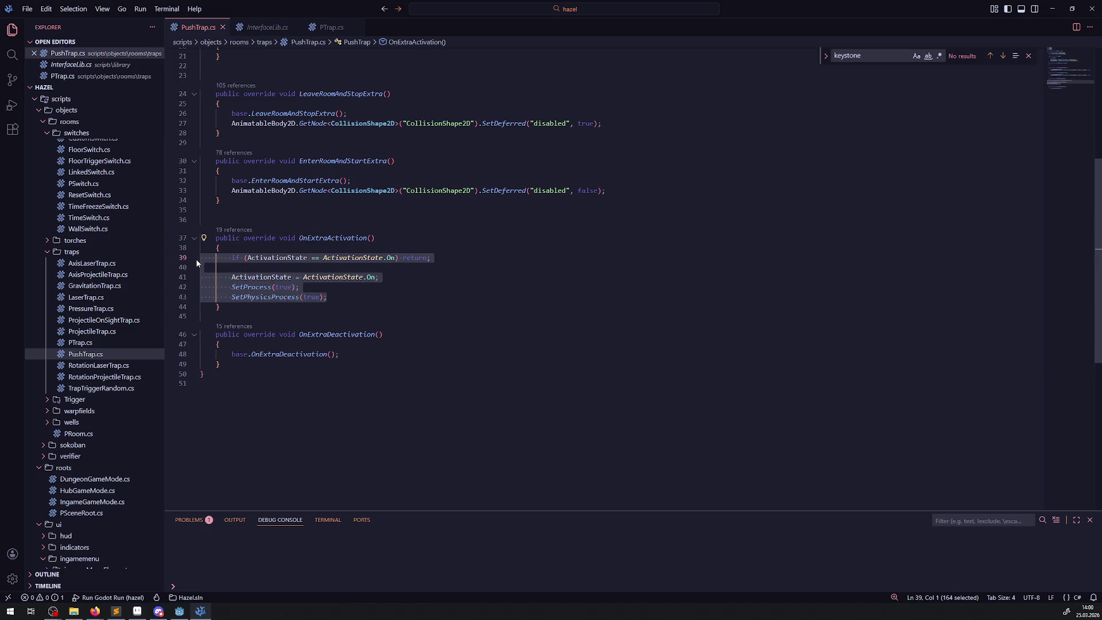
{"action": "type", "text": "base.OnExtraActivation();"}
{"action": "key", "text": "ctrl+s"}
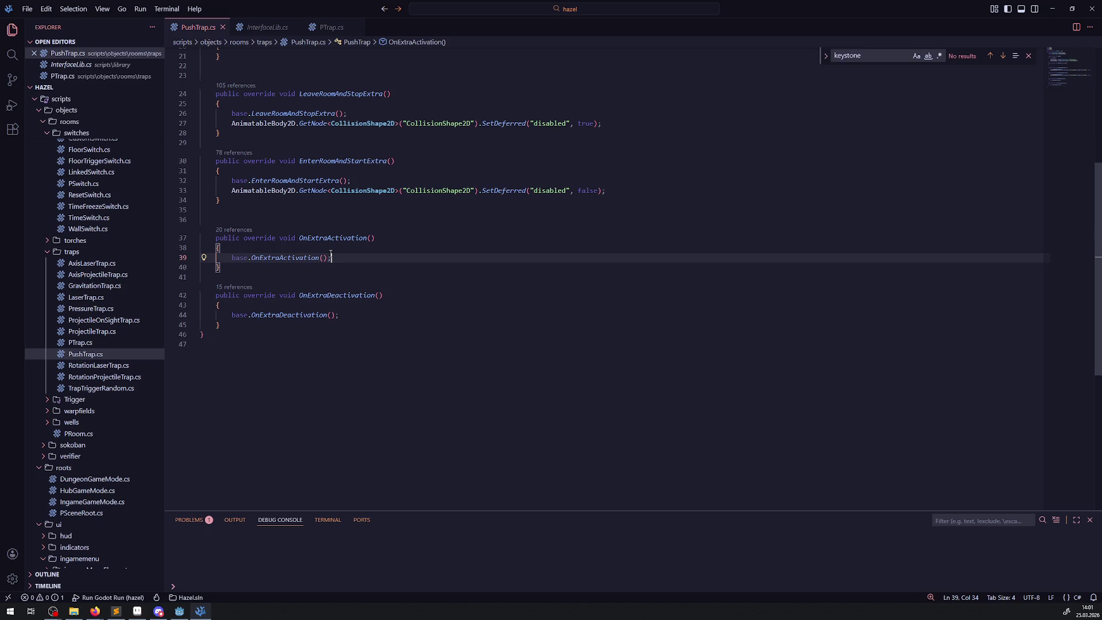
{"action": "double_click", "coordinate": [332, 237]}
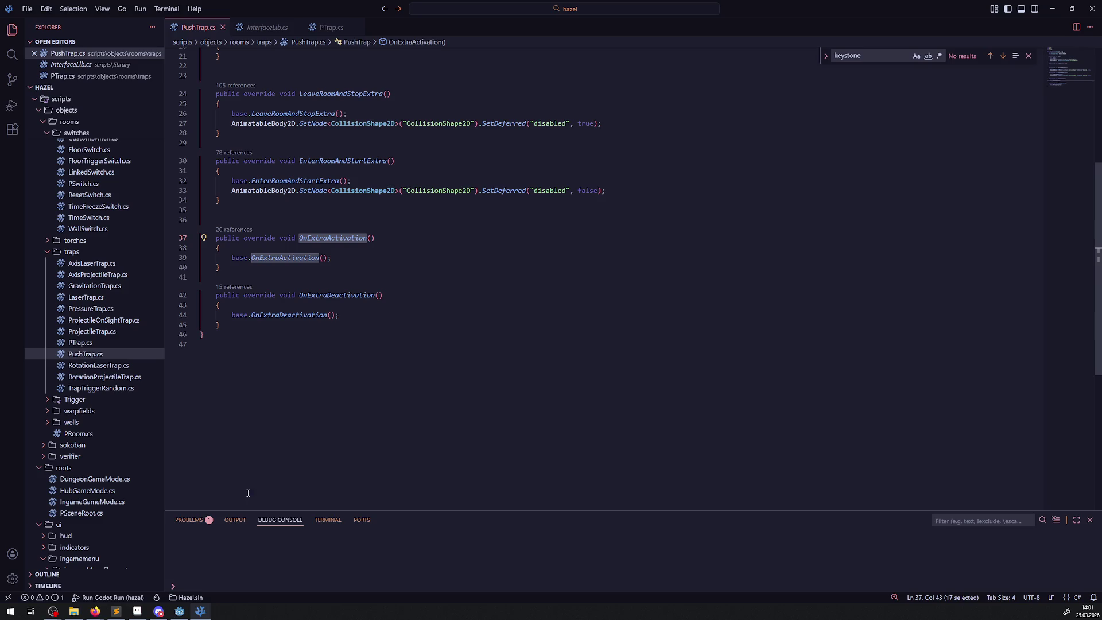
- Inspect the PushTrap's AnimationPlayer and its APush animation in Godot
{"action": "left_click", "coordinate": [179, 611]}
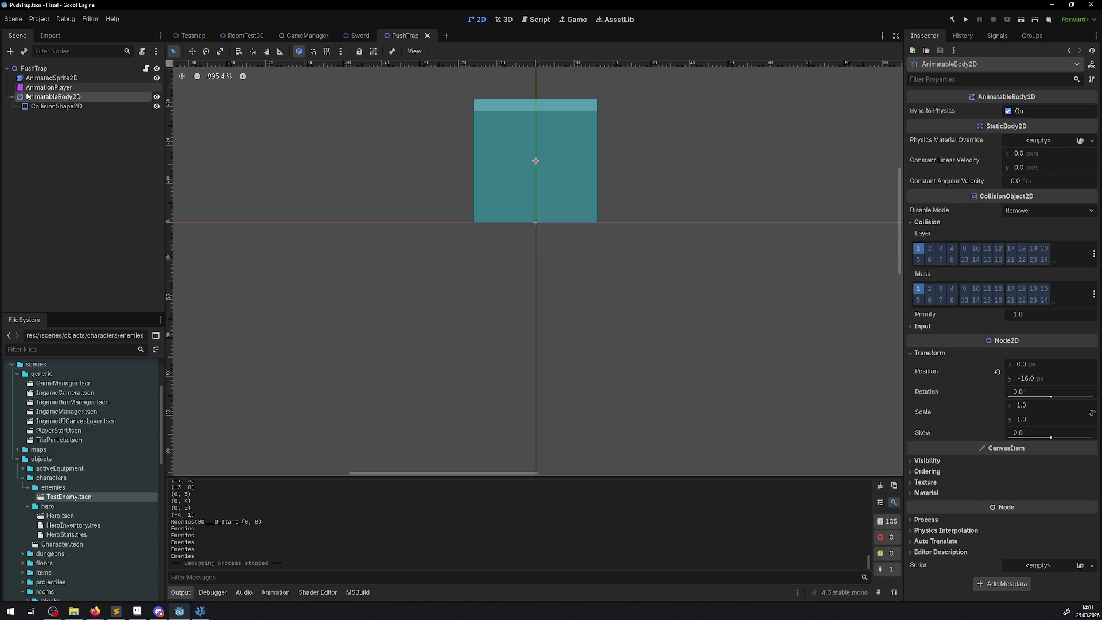
{"action": "left_click", "coordinate": [46, 88]}
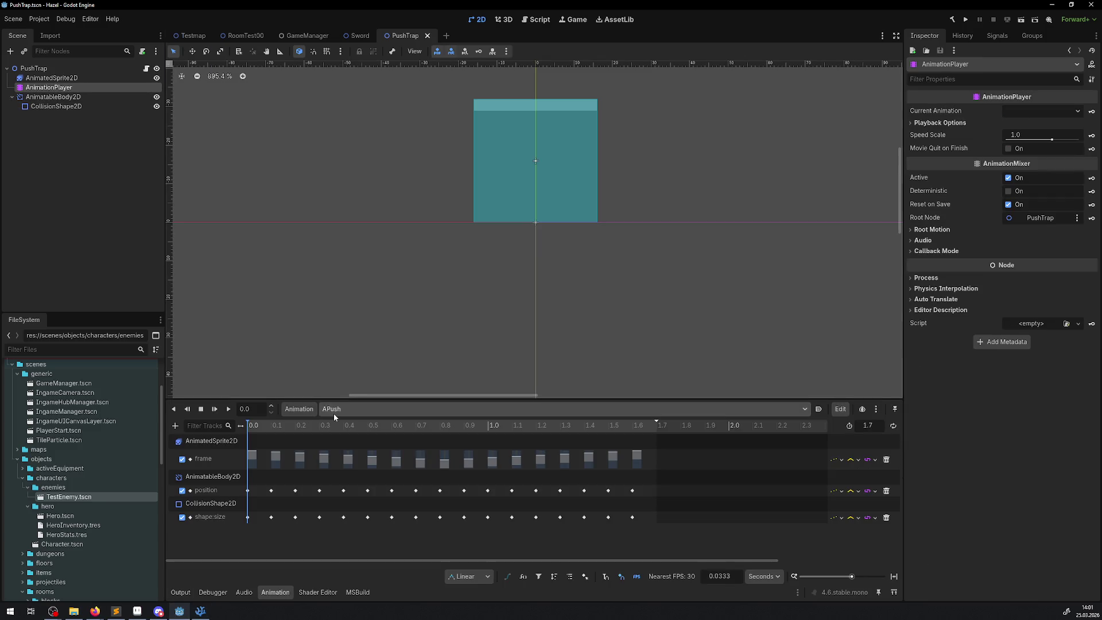
{"action": "left_click", "coordinate": [201, 611]}
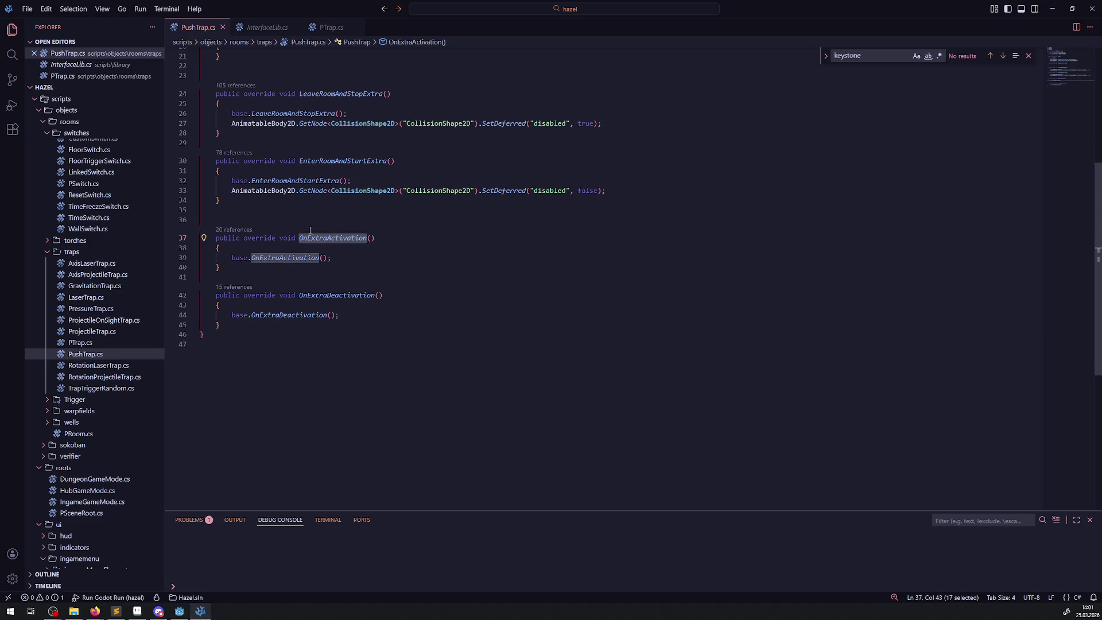
- Copy PTrap's ActivationState.On check from line 97 and paste it after base.OnExtraActivation(), then save
{"action": "scroll", "coordinate": [308, 229], "scroll_direction": "up", "scroll_amount": 4}
{"action": "scroll", "coordinate": [308, 229], "scroll_direction": "up", "scroll_amount": 4}
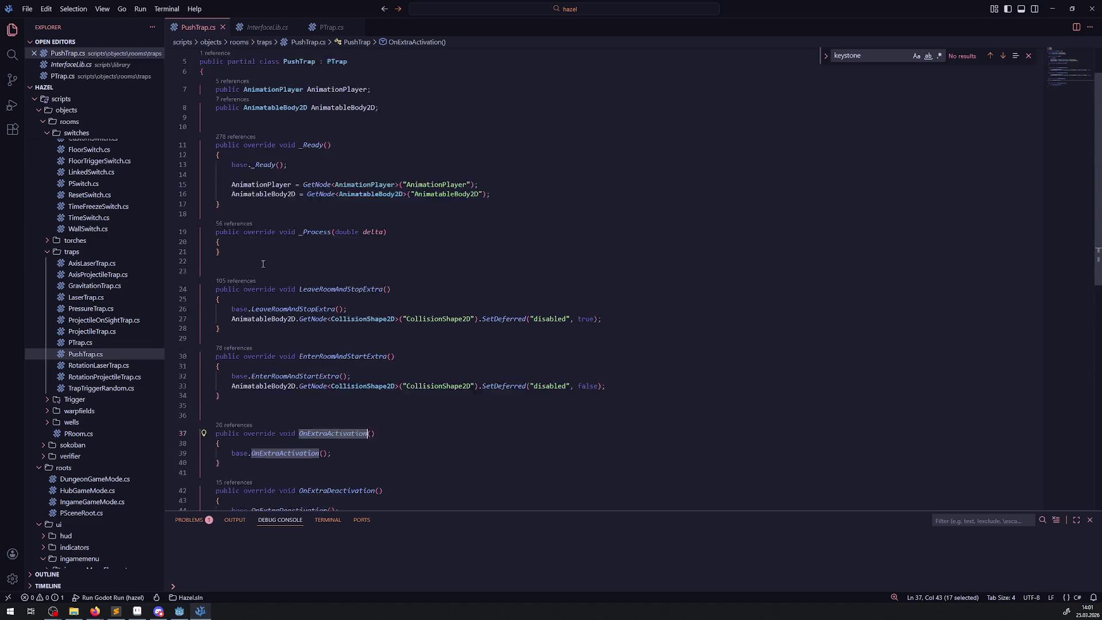
{"action": "left_click", "coordinate": [323, 28]}
{"action": "mouse_move", "coordinate": [230, 276]}
{"action": "left_mouse_down"}
{"action": "mouse_move", "coordinate": [431, 276]}
{"action": "mouse_move", "coordinate": [398, 276]}
{"action": "left_mouse_up"}
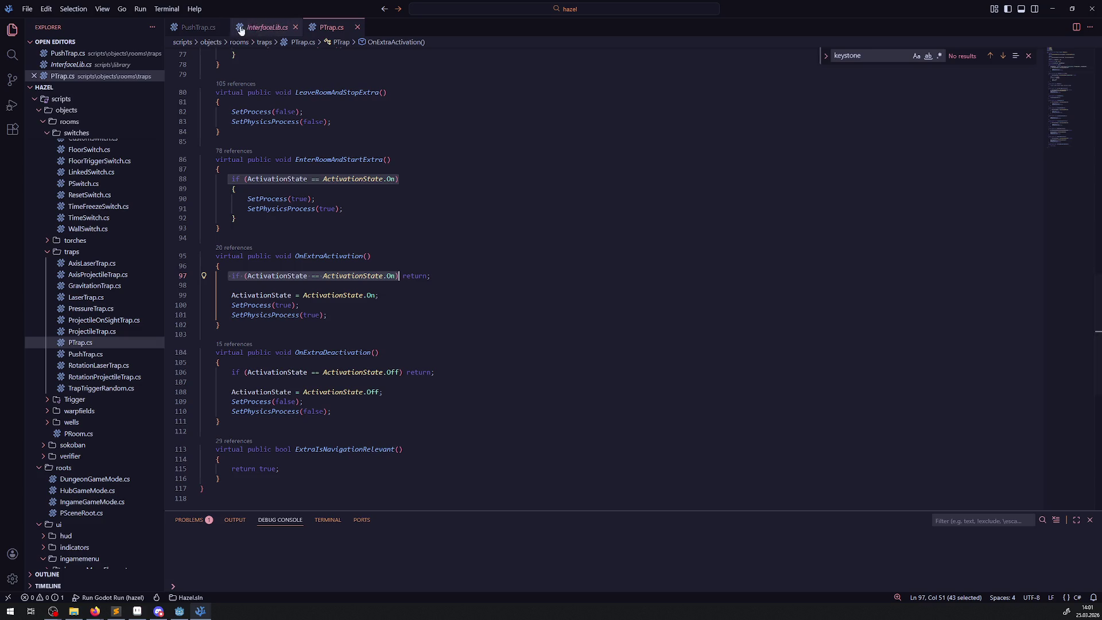
{"action": "left_click", "coordinate": [195, 27]}
{"action": "left_click", "coordinate": [345, 301]}
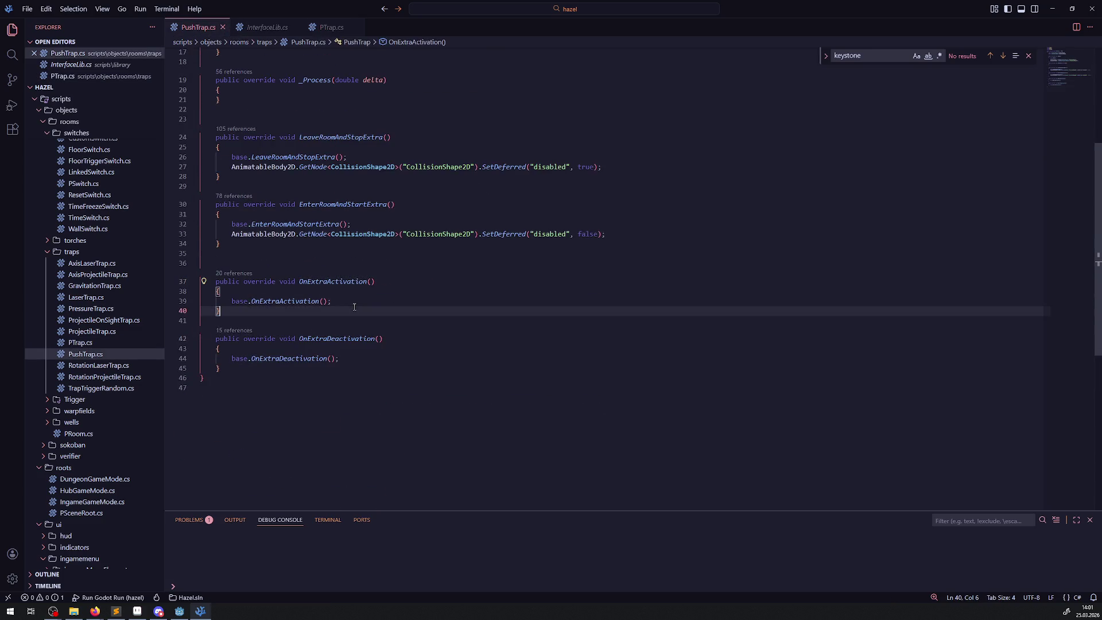
{"action": "key", "text": "Return"}
{"action": "key", "text": "ctrl+v"}
{"action": "key", "text": "ctrl+s"}
- Paste the same ActivationState.On check after base.OnExtraDeactivation()
{"action": "left_click", "coordinate": [372, 372]}
{"action": "key", "text": "Return"}
{"action": "key", "text": "ctrl+v"}
{"action": "key", "text": "Left"}
{"action": "key", "text": "Left"}
- Replace PushTrap's OnExtraActivation and OnExtraDeactivation with PTrap's full method bodies
{"action": "key", "text": "Right"}
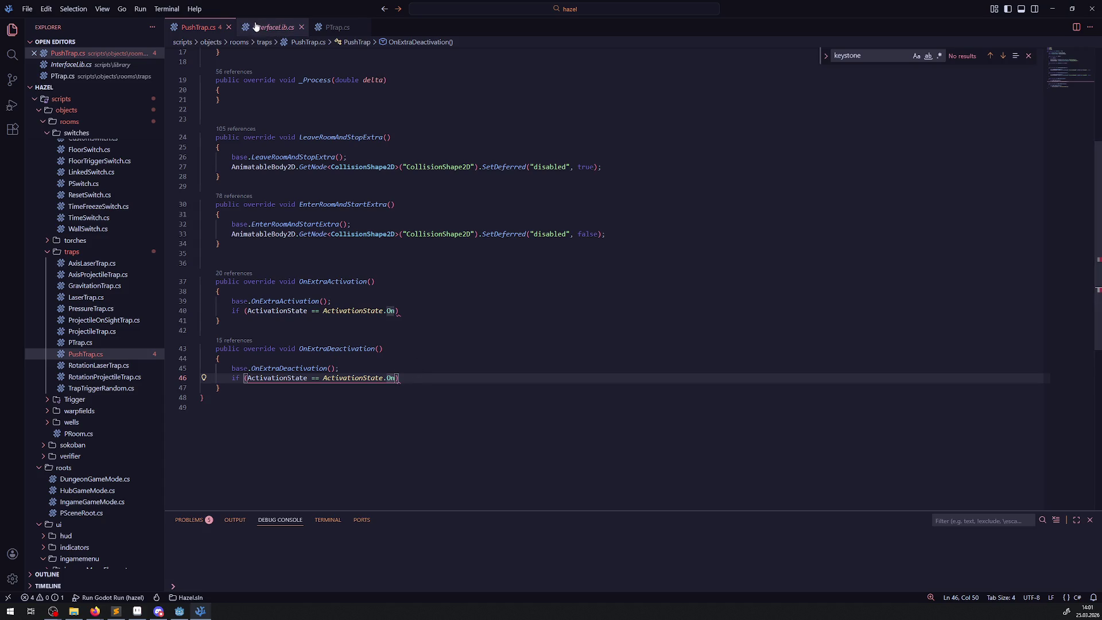
{"action": "left_click", "coordinate": [274, 27]}
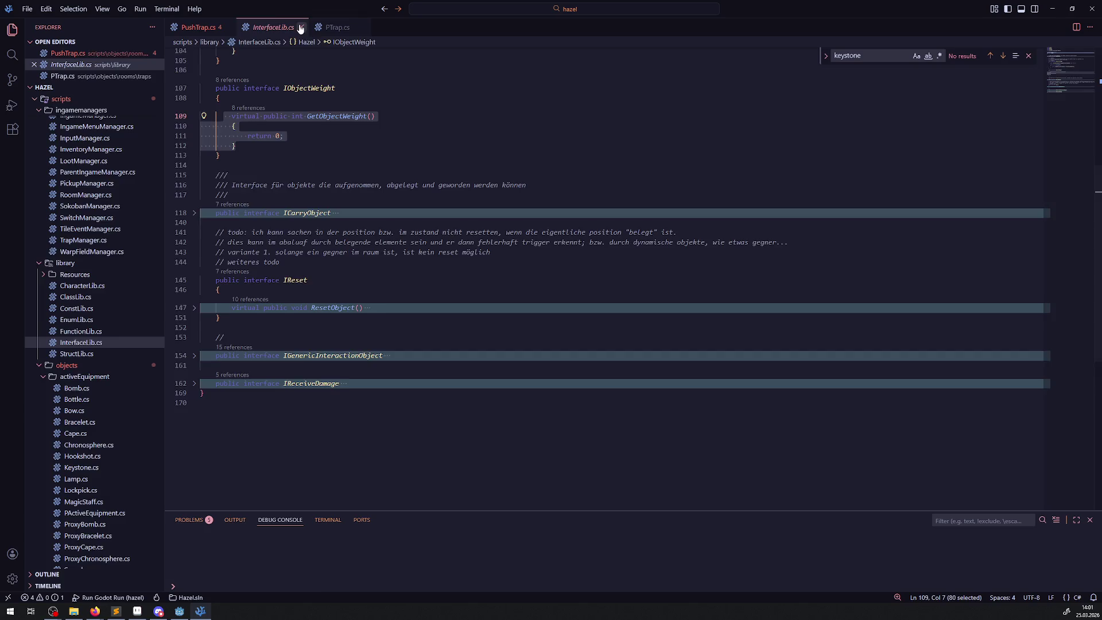
{"action": "left_click", "coordinate": [302, 27]}
{"action": "scroll", "coordinate": [285, 307], "scroll_direction": "down", "scroll_amount": 5}
{"action": "left_click_drag", "start_coordinate": [205, 366], "coordinate": [193, 192]}
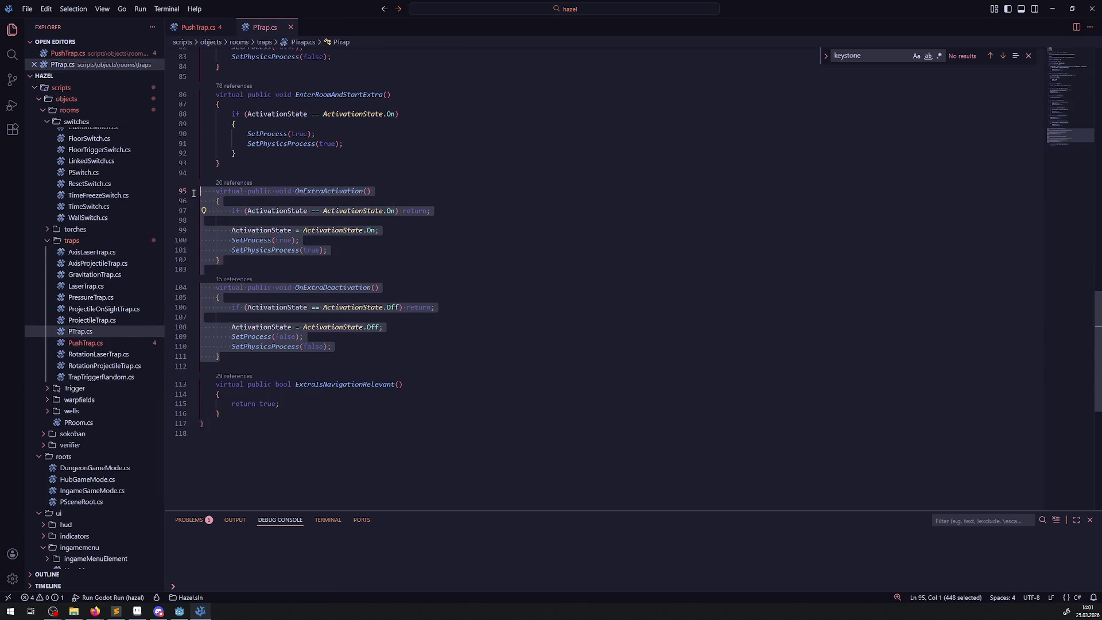
{"action": "left_click", "coordinate": [201, 27]}
{"action": "left_click_drag", "start_coordinate": [220, 389], "coordinate": [195, 288]}
{"action": "key", "text": "shift+Up"}
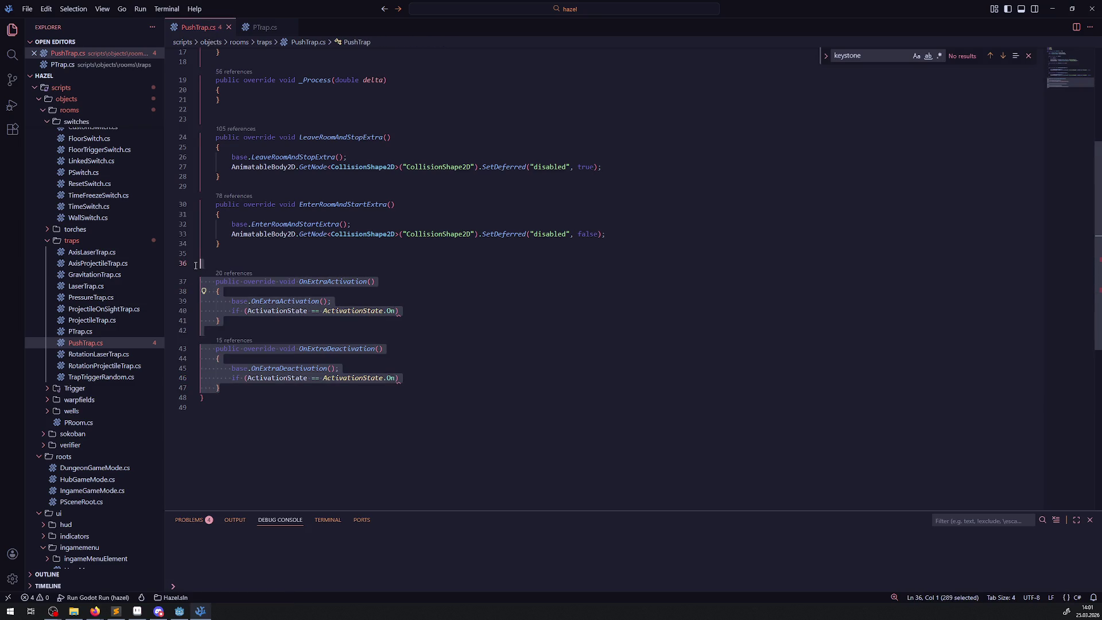
{"action": "type", "text": "virtual public void OnExtraActivation()     {         if (ActivationState == ActivationState.On) return;          ActivationState = ActivationState.On;         SetProcess(true);         SetPhysicsProcess(true);     }      virtual public void OnExtraDeactivation()     {         if (ActivationState == ActivationState.Off) return;          ActivationState = ActivationState.Off;         SetProcess(false);         SetPhysicsProcess(false);     }"}
- Swap virtual for override in both method headers and save PushTrap.cs
{"action": "double_click", "coordinate": [229, 271]}
{"action": "key", "text": "Delete"}
{"action": "key", "text": "Delete"}
{"action": "double_click", "coordinate": [229, 369]}
{"action": "key", "text": "Delete"}
{"action": "key", "text": "Delete"}
{"action": "left_click", "coordinate": [252, 205]}
{"action": "double_click", "coordinate": [251, 204]}
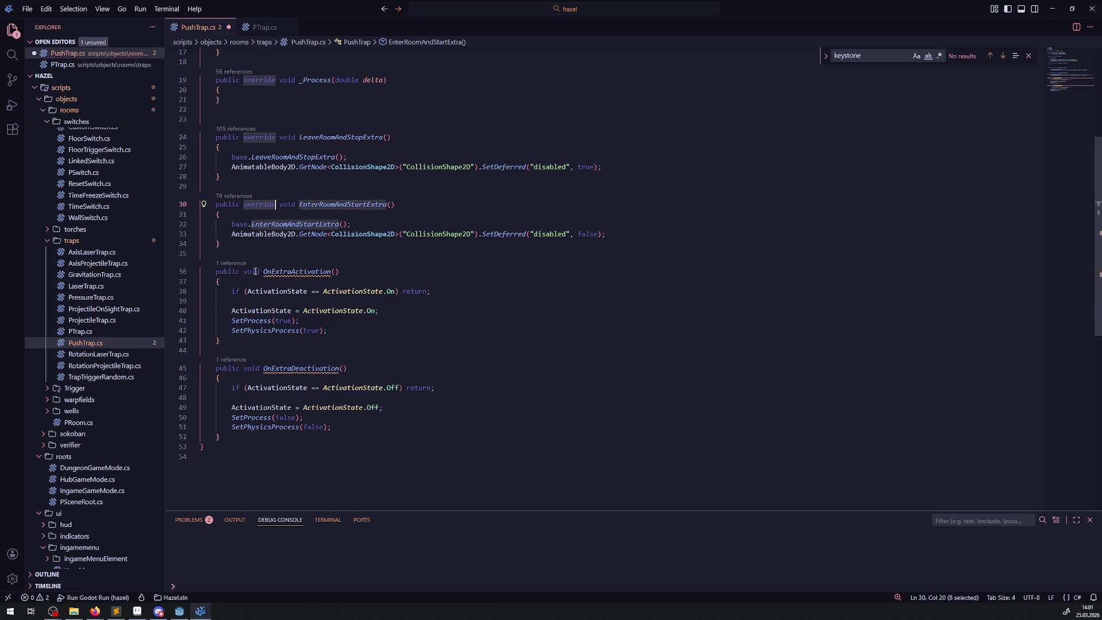
{"action": "key", "text": "ctrl+c"}
{"action": "left_click", "coordinate": [242, 271]}
{"action": "key", "text": "ctrl+v"}
{"action": "left_click", "coordinate": [244, 368]}
{"action": "key", "text": "ctrl+v"}
{"action": "key", "text": "ctrl+s"}
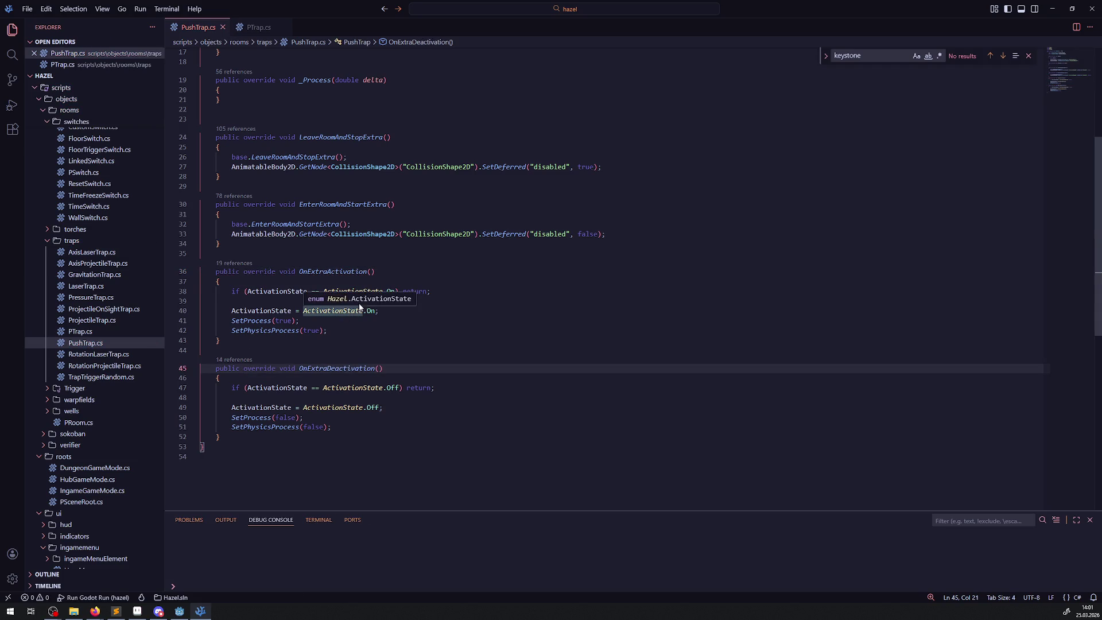
{"action": "scroll", "coordinate": [348, 343], "scroll_direction": "up", "scroll_amount": 3}
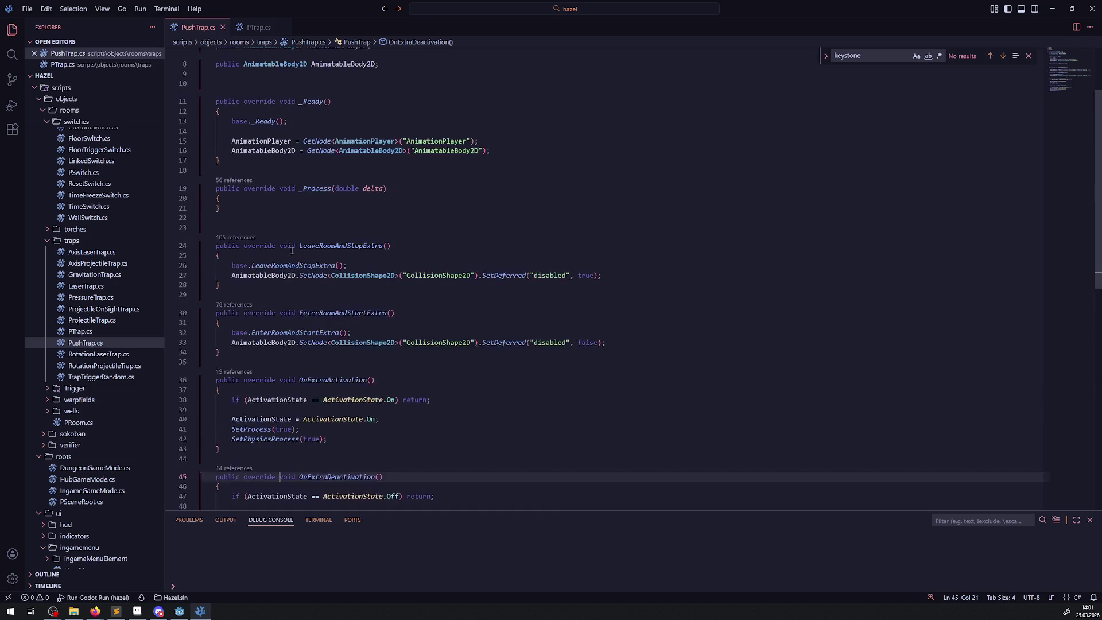
- Search the whole project for AnimationPlayer.Play and widen the search results panel
{"action": "double_click", "coordinate": [272, 276]}
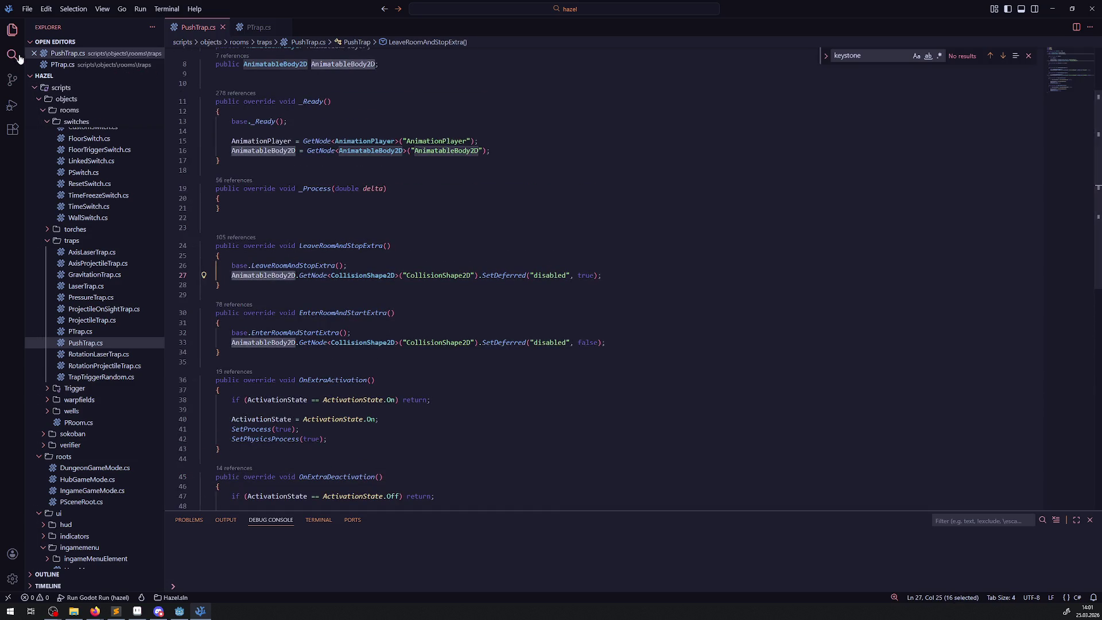
{"action": "key", "text": "ctrl+shift+f"}
{"action": "type", "text": ".Pl"}
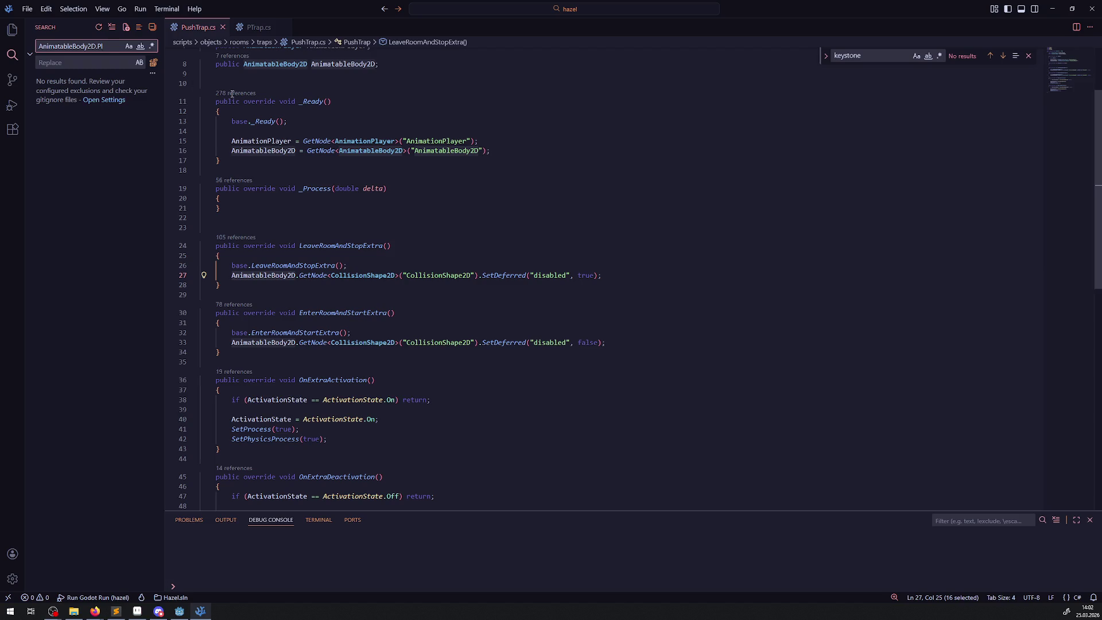
{"action": "double_click", "coordinate": [252, 141]}
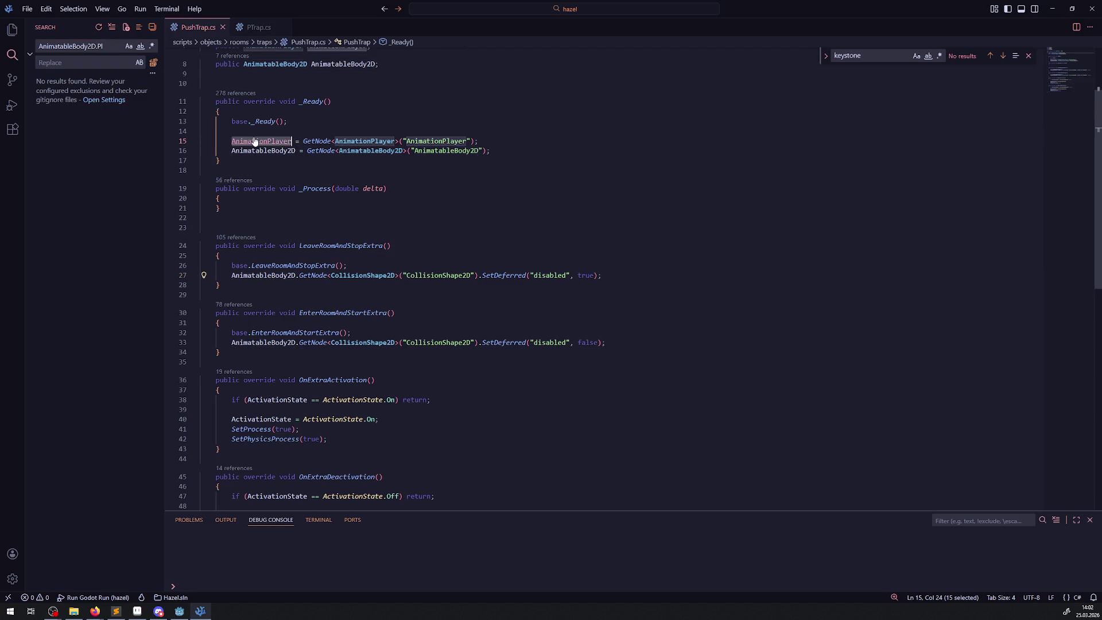
{"action": "double_click", "coordinate": [64, 46]}
{"action": "key", "text": "ctrl+v"}
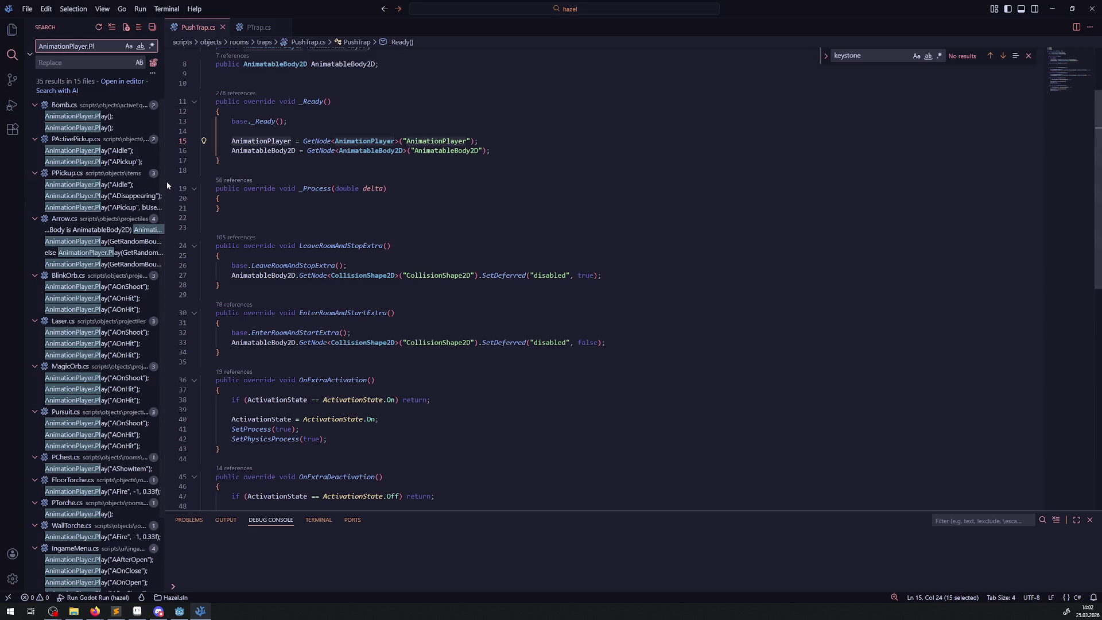
{"action": "mouse_move", "coordinate": [165, 181]}
{"action": "left_mouse_down"}
{"action": "mouse_move", "coordinate": [211, 181]}
{"action": "mouse_move", "coordinate": [181, 181]}
{"action": "left_mouse_up"}
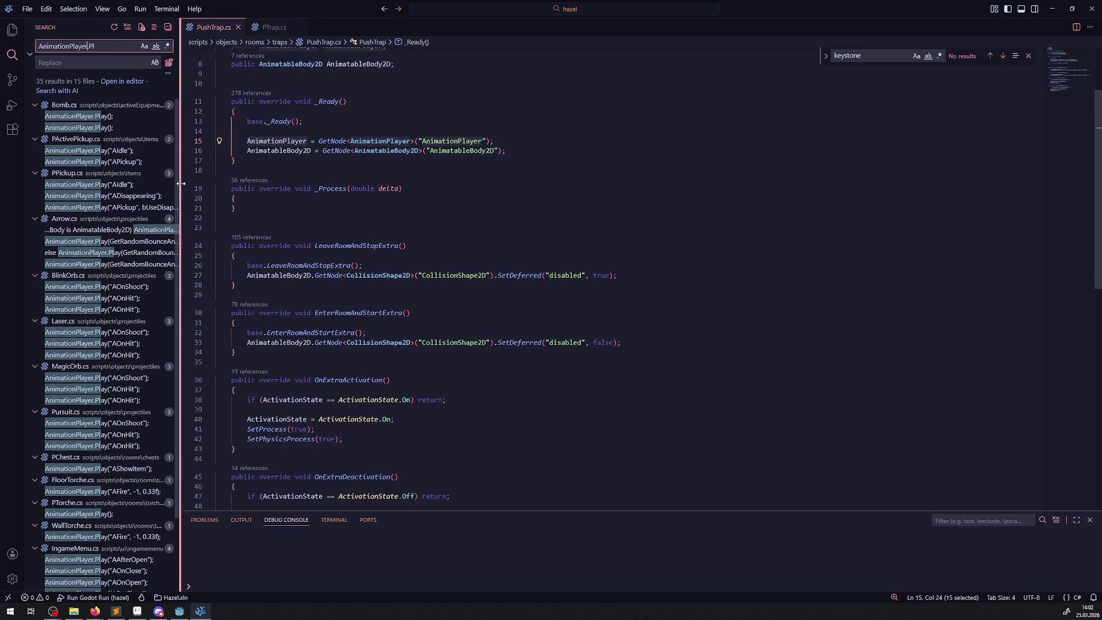
- Add a new line after SetPhysicsProcess(true) in OnExtraActivation
{"action": "scroll", "coordinate": [271, 285], "scroll_direction": "down", "scroll_amount": 5}
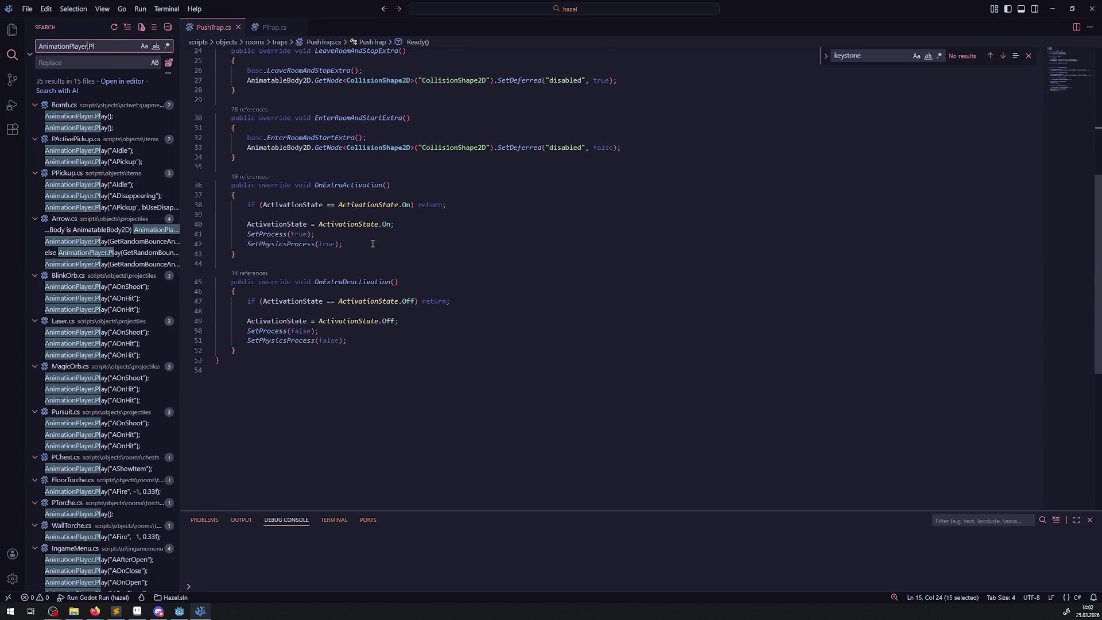
{"action": "left_click", "coordinate": [373, 244]}
{"action": "key", "text": "Return"}
- End OnExtraActivation with AnimationPlayer.Play("APush") and save
{"action": "type", "text": "AnimationPlayer.Play"}
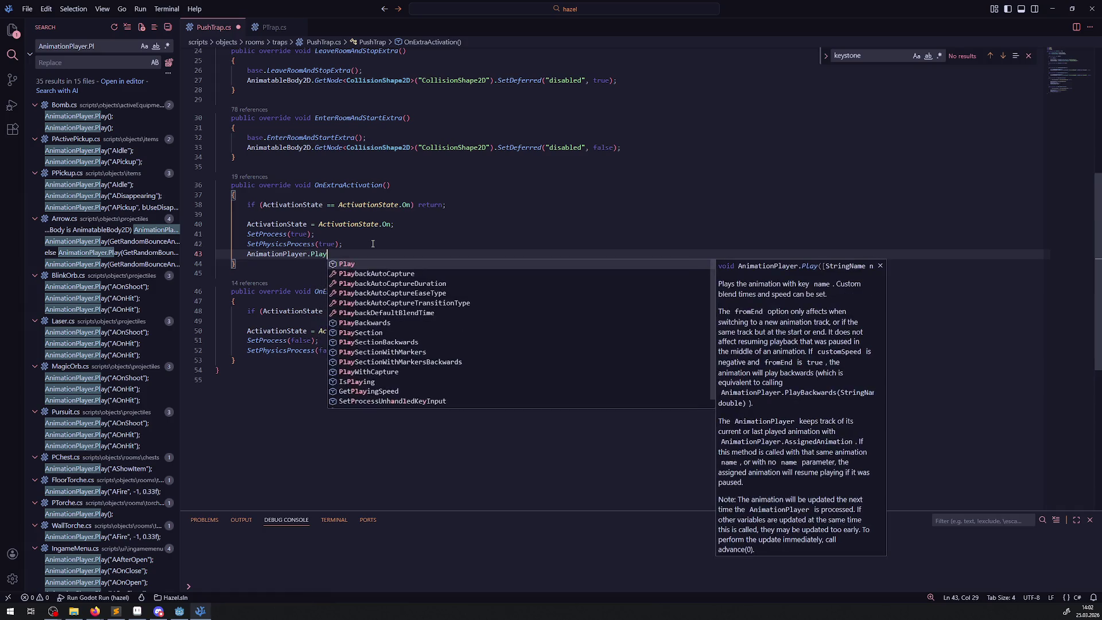
{"action": "key", "text": "Tab"}
{"action": "type", "text": "\""}
{"action": "key", "text": "BackSpace"}
{"action": "key", "text": "Left"}
{"action": "type", "text": "\""}
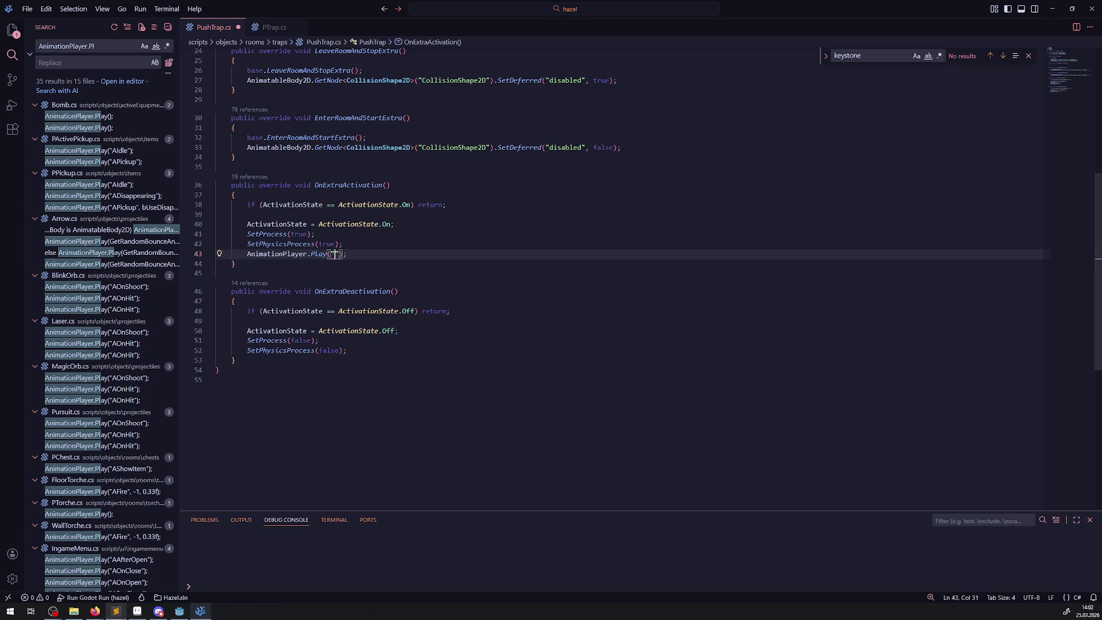
{"action": "left_click", "coordinate": [178, 612]}
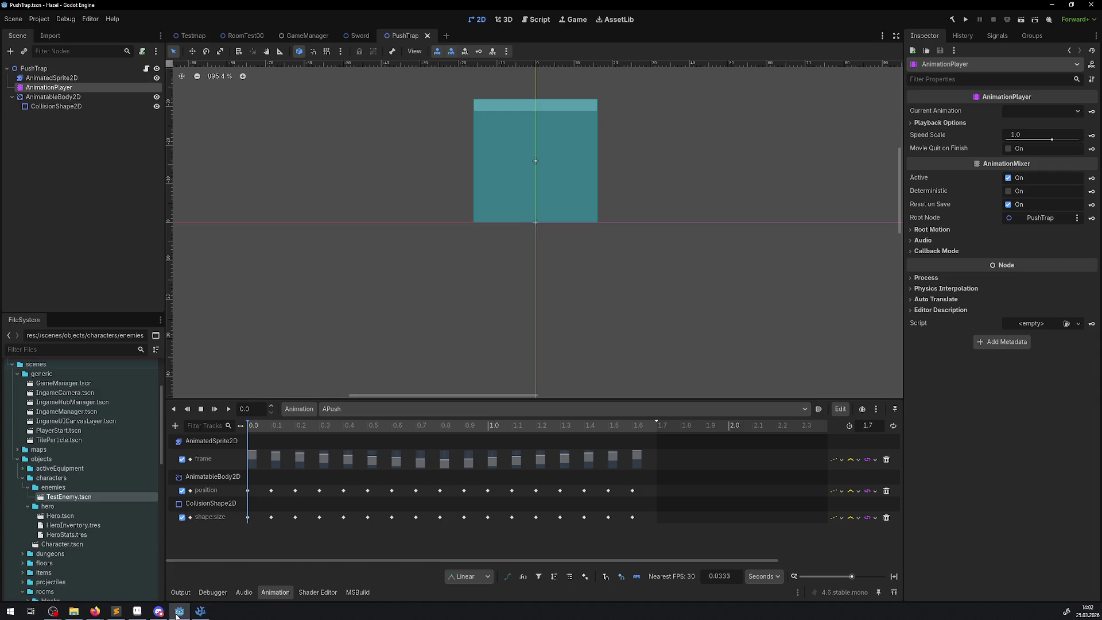
{"action": "left_click", "coordinate": [178, 612]}
{"action": "type", "text": "APush\");"}
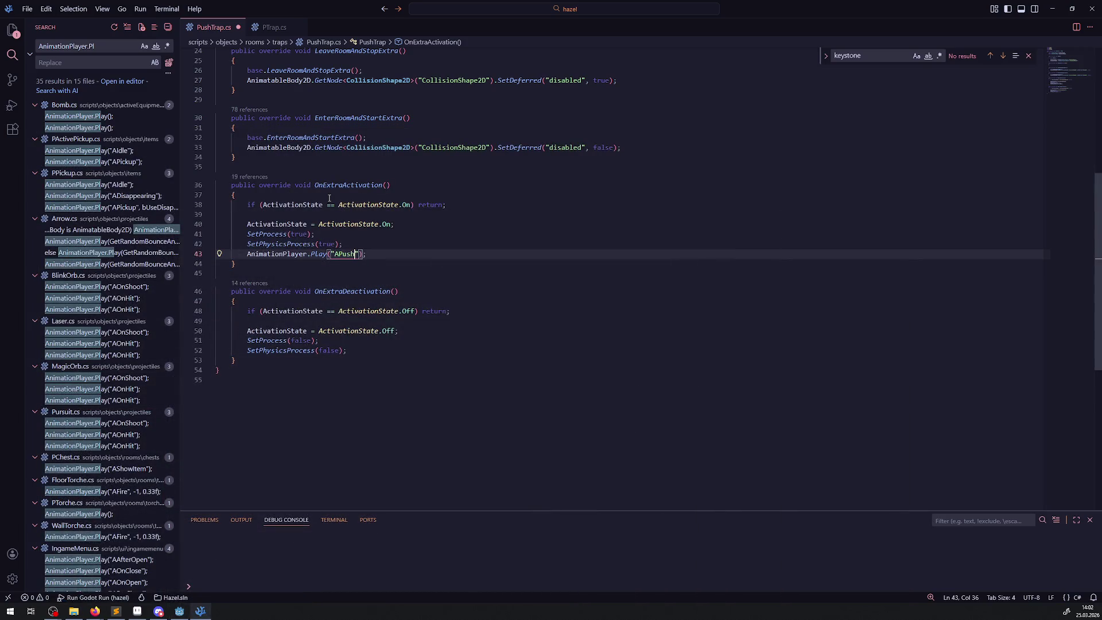
{"action": "key", "text": "ctrl+s"}
- Copy the Play line into OnExtraDeactivation and start changing it to an AnimationPlayer.St call
{"action": "left_click_drag", "start_coordinate": [317, 256], "coordinate": [319, 248]}
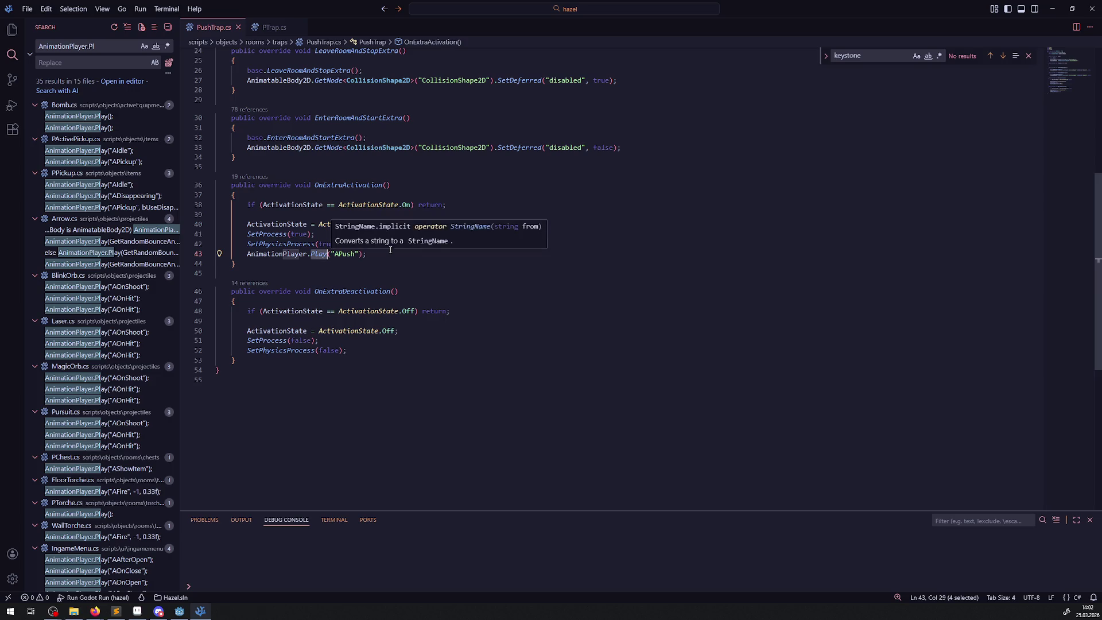
{"action": "left_click", "coordinate": [429, 253]}
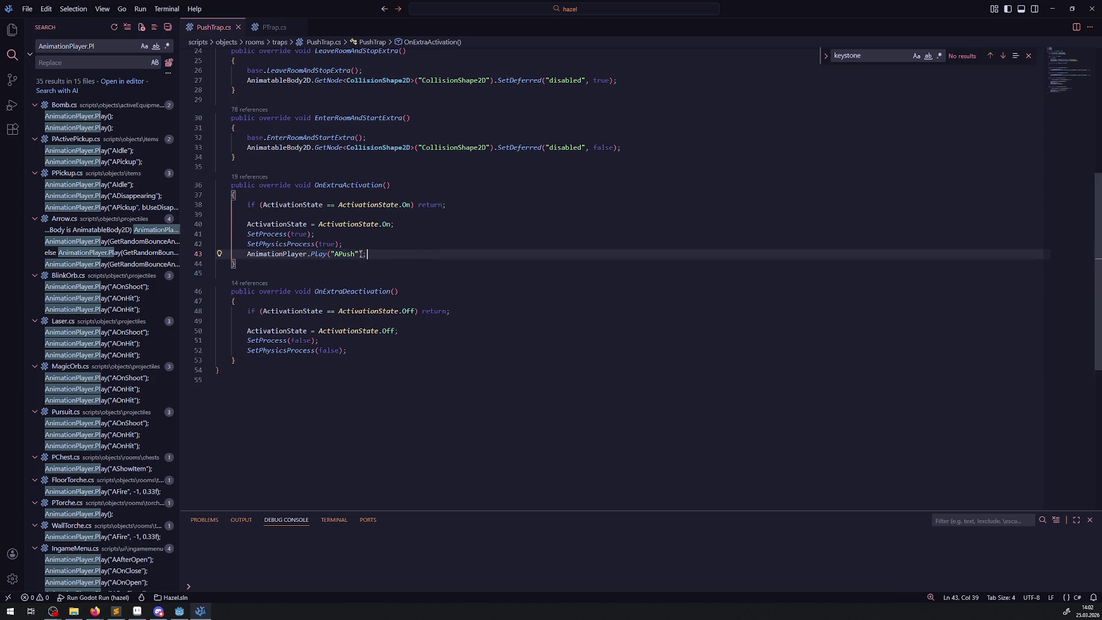
{"action": "left_click", "coordinate": [217, 254], "text": "shift"}
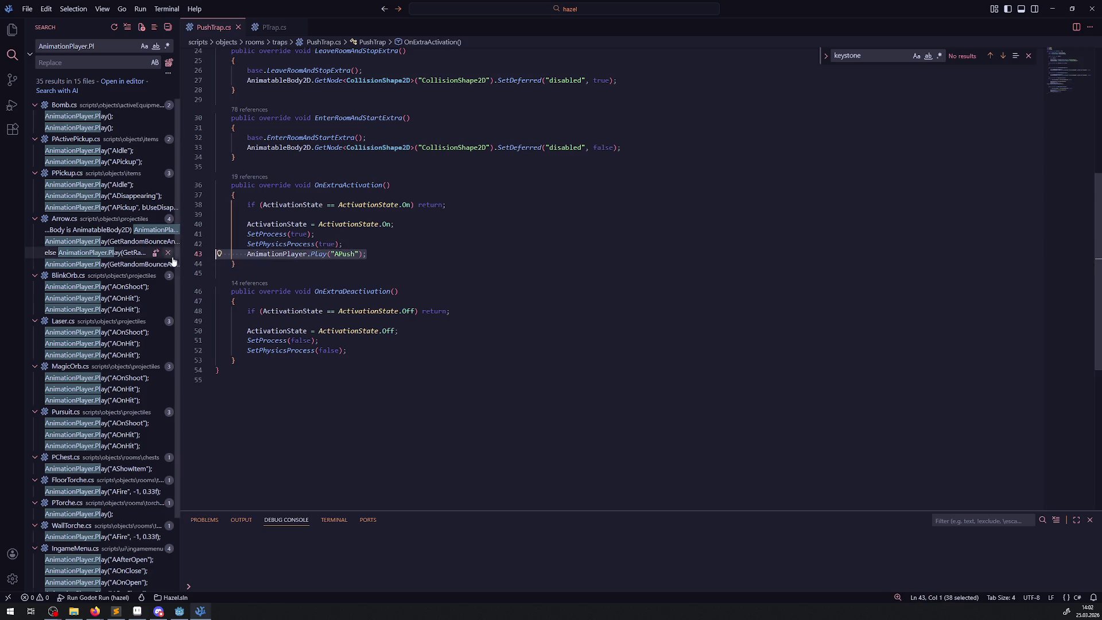
{"action": "key", "text": "ctrl+c"}
{"action": "left_click", "coordinate": [356, 350]}
{"action": "key", "text": "Return"}
{"action": "key", "text": "ctrl+v"}
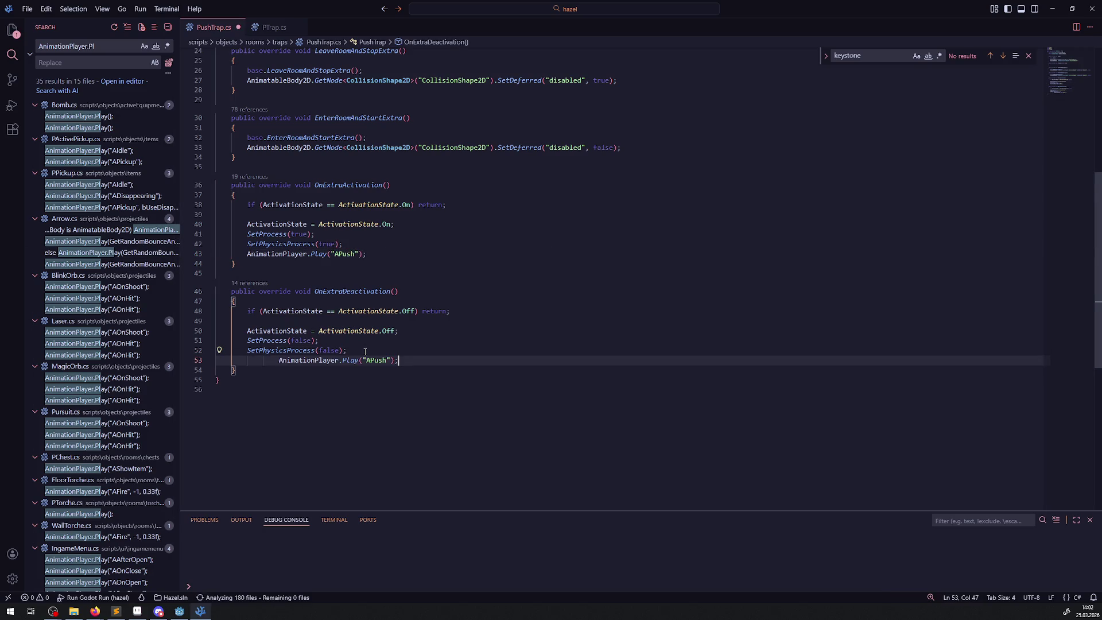
{"action": "key", "text": "BackSpace"}
{"action": "key", "text": "BackSpace"}
{"action": "key", "text": "BackSpace"}
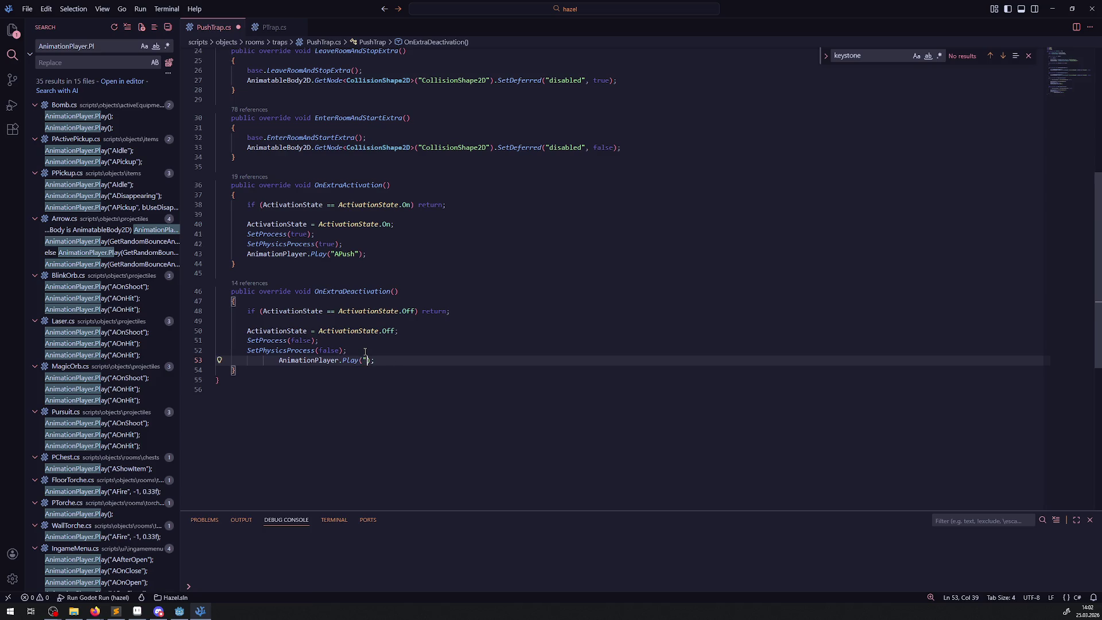
{"action": "type", "text": "St"}
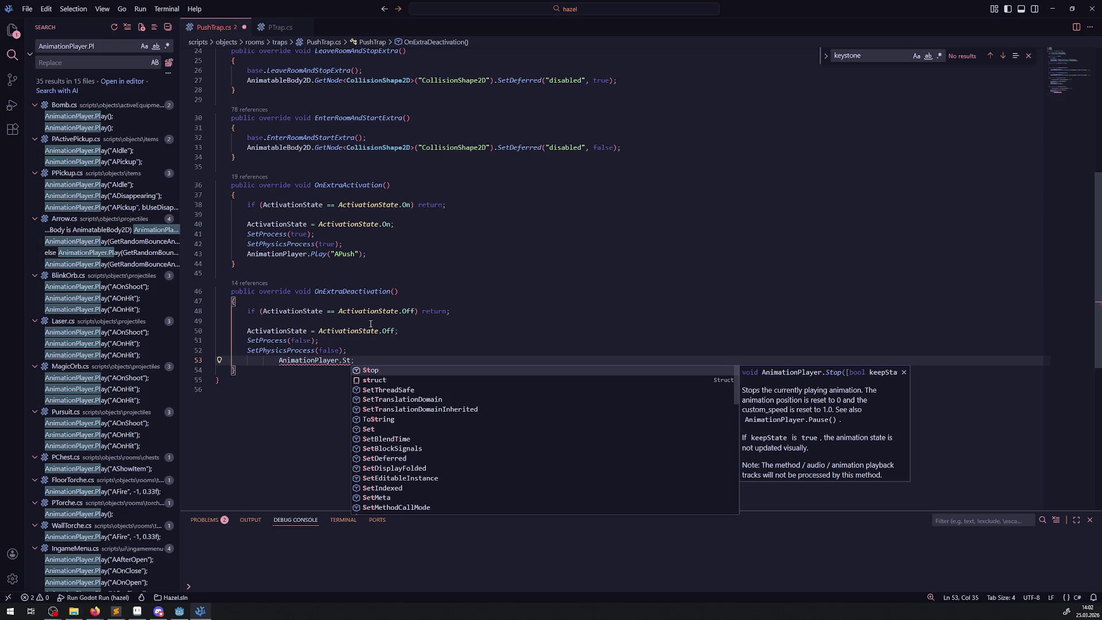
- Turn the copied call in OnExtraDeactivation into AnimationPlayer.Pause();
{"action": "key", "text": "BackSpace"}
{"action": "key", "text": "BackSpace"}
{"action": "type", "text": "Pau"}
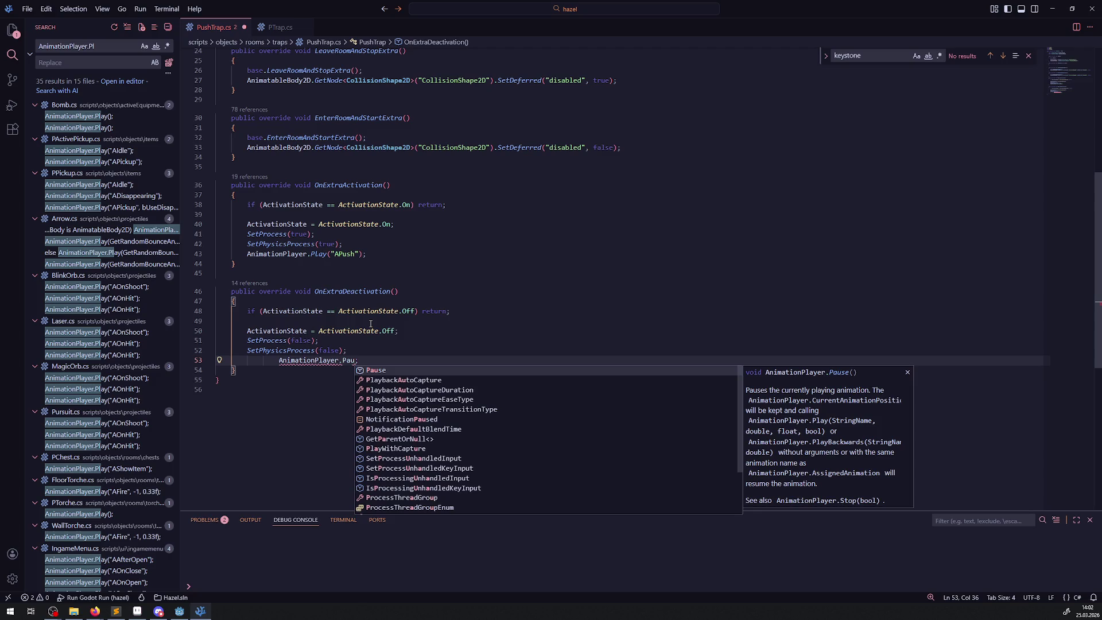
{"action": "type", "text": ";"}
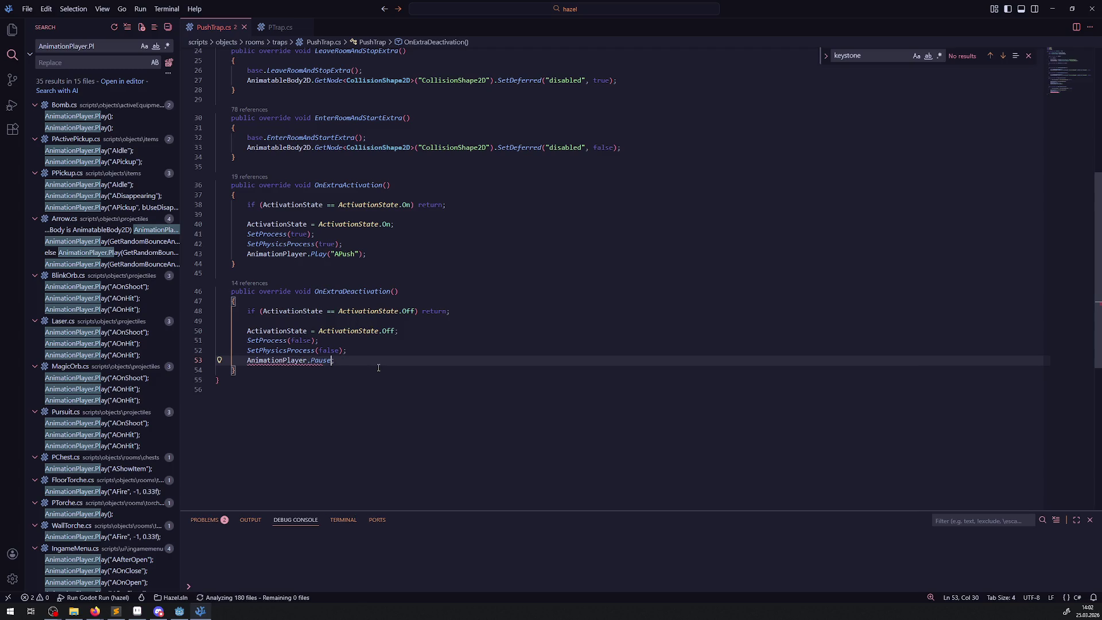
{"action": "type", "text": "()"}
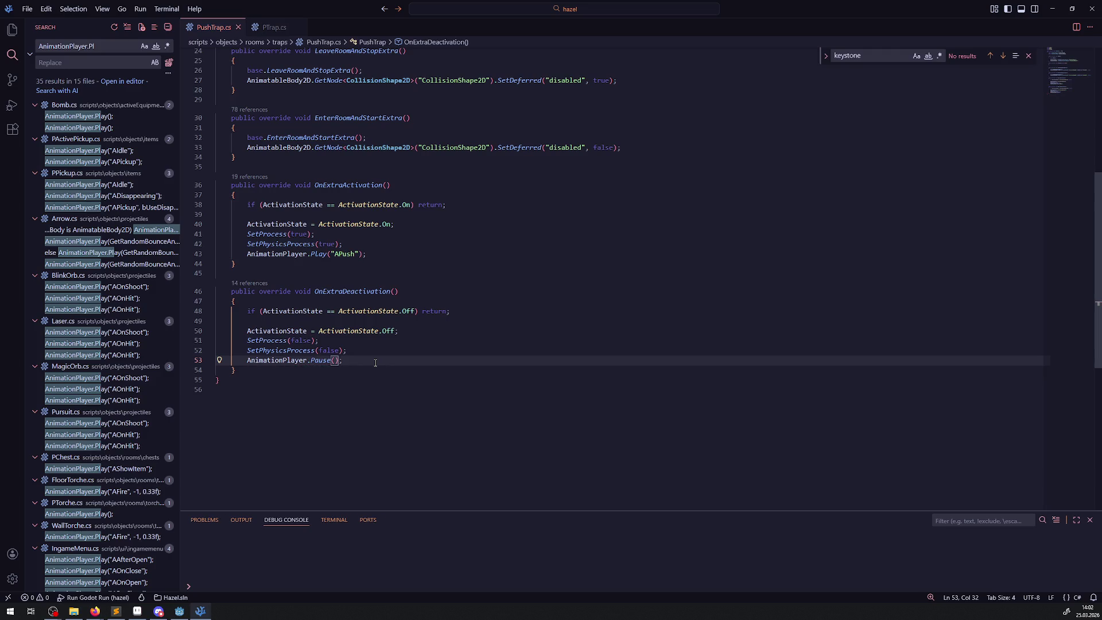
{"action": "left_click", "coordinate": [388, 340]}
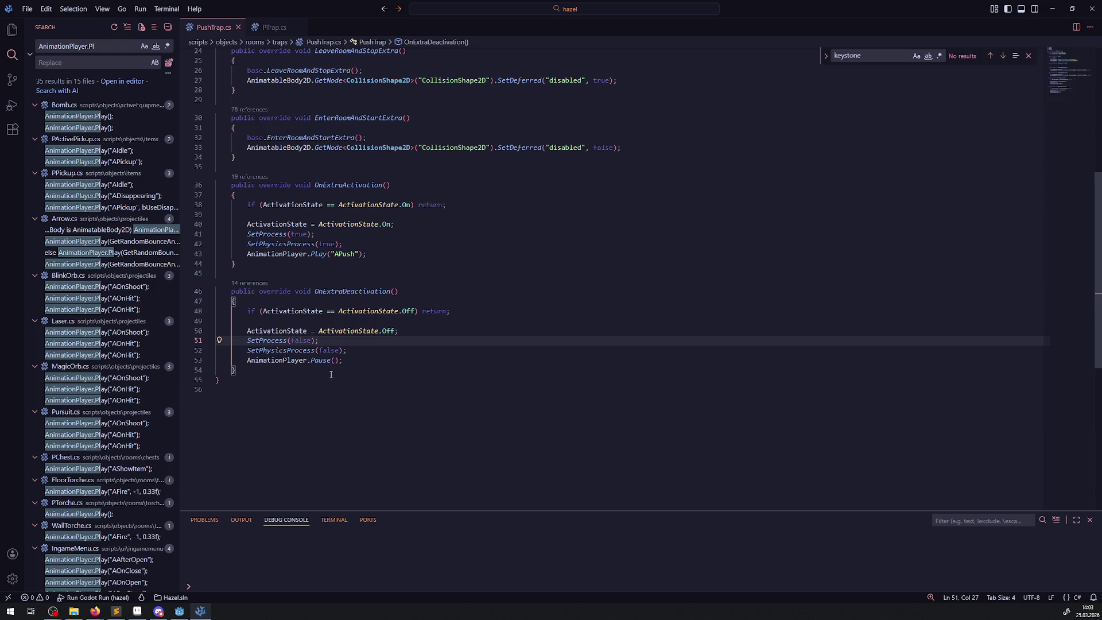
{"action": "left_click", "coordinate": [179, 611]}
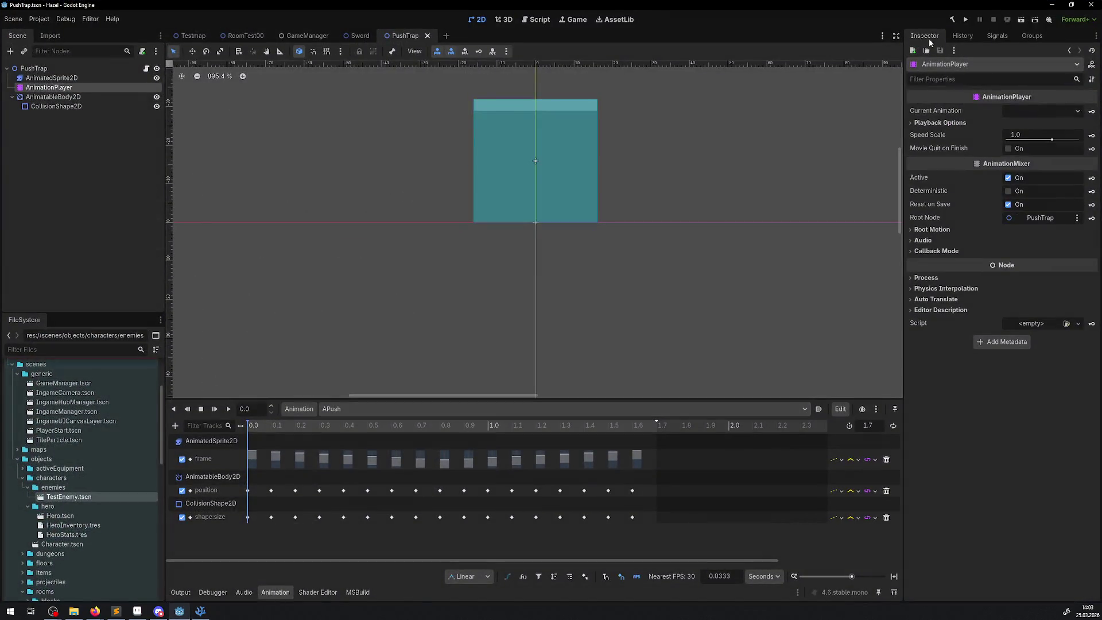
- Rebuild, run the game to test the push trap, stop it, and return to RoomTest00
{"action": "left_click", "coordinate": [954, 19]}
{"action": "left_click", "coordinate": [967, 20]}
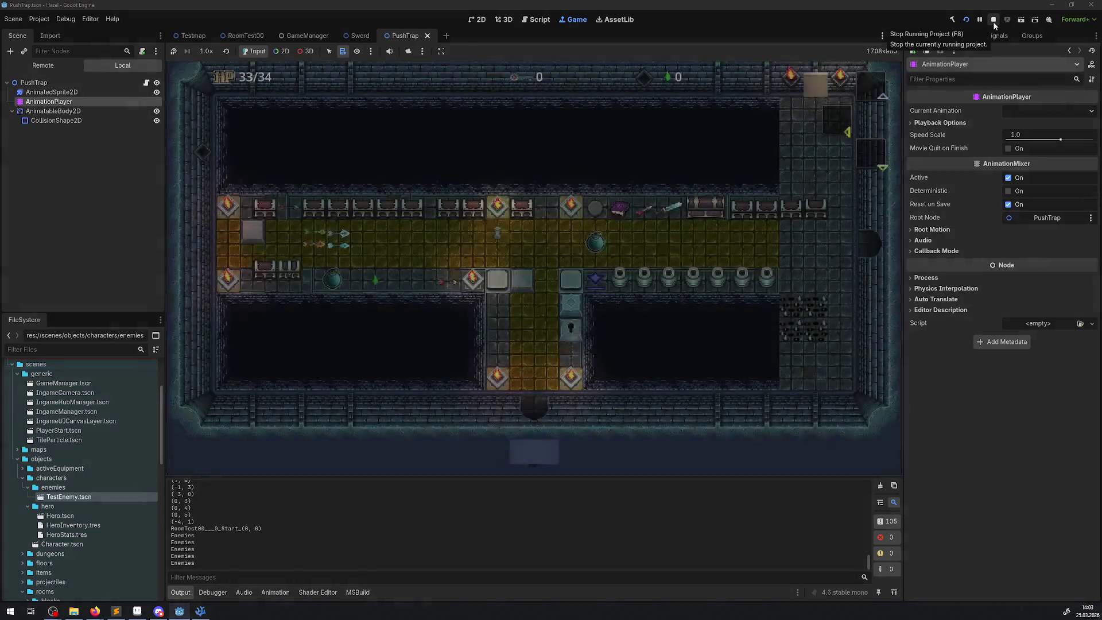
{"action": "left_click", "coordinate": [994, 20]}
{"action": "left_click", "coordinate": [245, 36]}
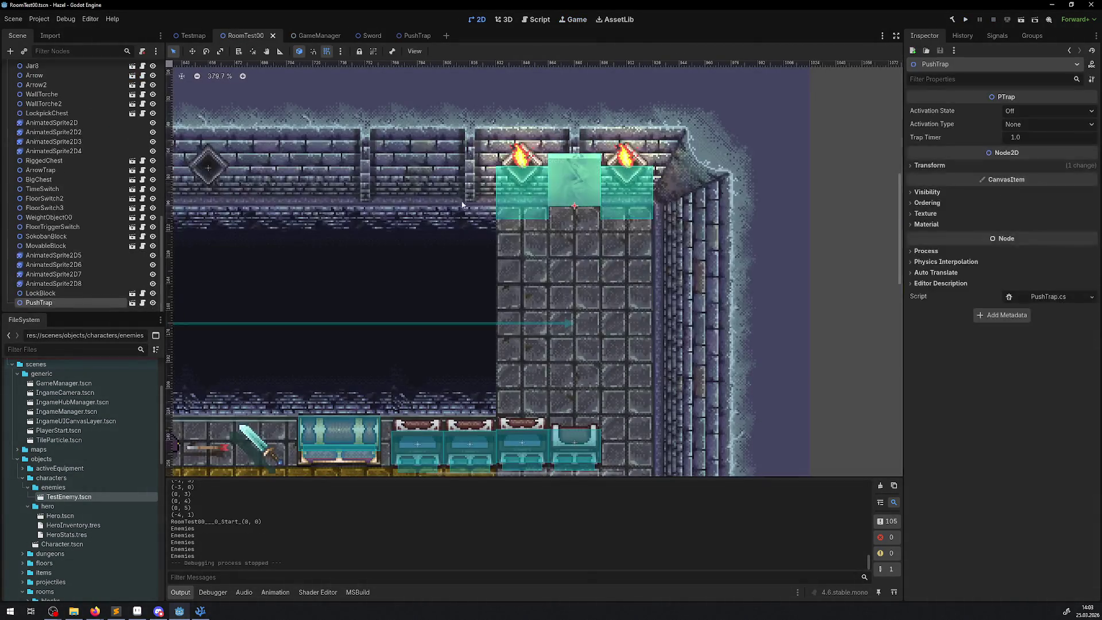
- In FloorSwitch3's Linked List, replace the ArrowTrap entry with PushTrap
{"action": "scroll", "coordinate": [459, 346], "scroll_direction": "up", "scroll_amount": 3}
{"action": "scroll", "coordinate": [459, 347], "scroll_direction": "down", "scroll_amount": 5}
{"action": "scroll", "coordinate": [459, 347], "scroll_direction": "left", "scroll_amount": 5}
{"action": "left_click", "coordinate": [316, 273]}
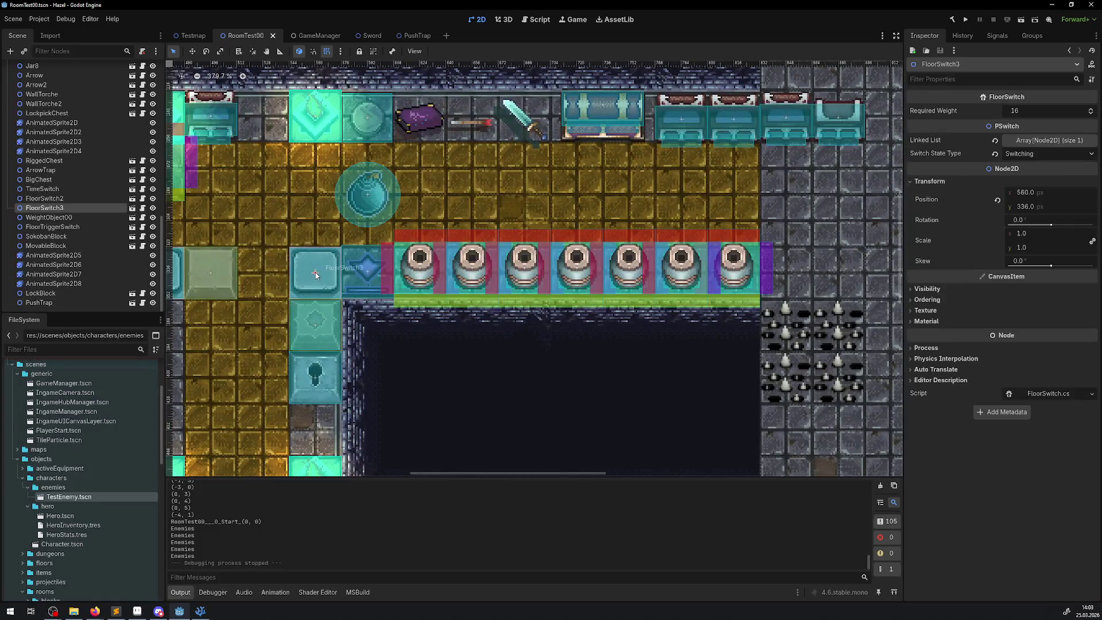
{"action": "left_click", "coordinate": [1060, 146]}
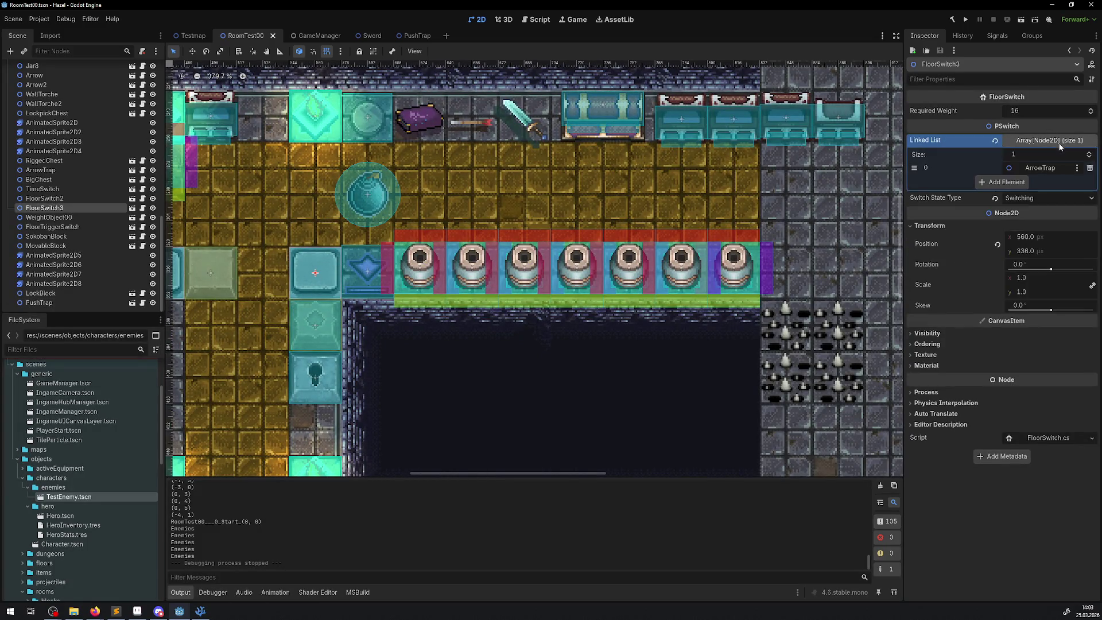
{"action": "left_click", "coordinate": [1091, 171]}
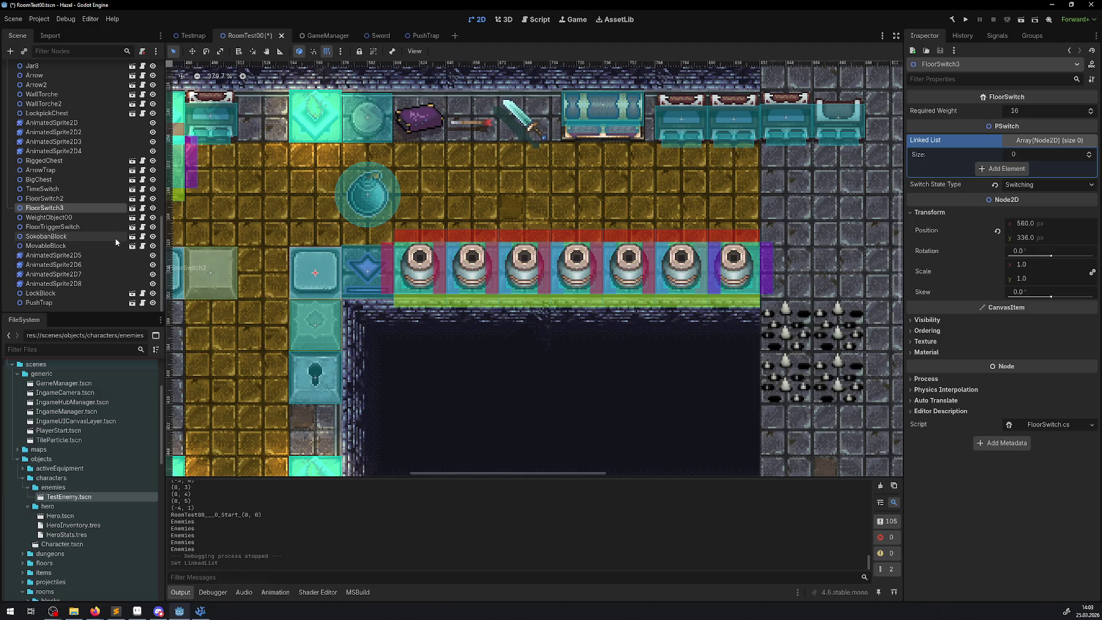
{"action": "mouse_move", "coordinate": [52, 303]}
{"action": "left_mouse_down"}
{"action": "mouse_move", "coordinate": [1023, 175]}
{"action": "mouse_move", "coordinate": [1050, 142]}
{"action": "mouse_move", "coordinate": [1038, 143]}
{"action": "left_mouse_up"}
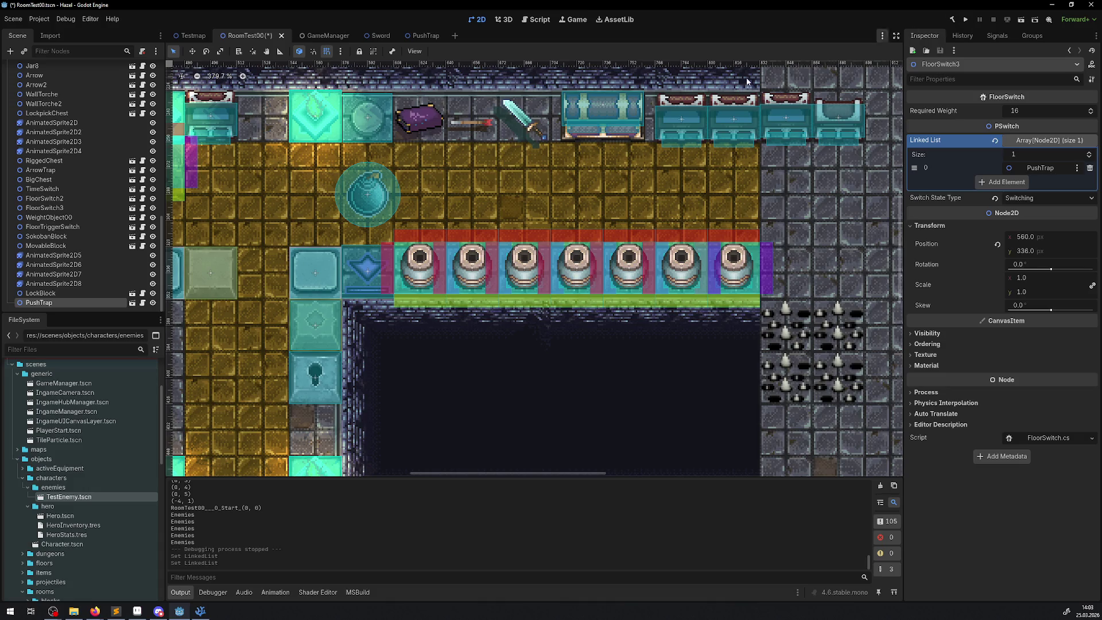
- Set PushTrap's Activation Type to Trigger and save the RoomTest00 scene
{"action": "scroll", "coordinate": [517, 258], "scroll_direction": "right", "scroll_amount": 10}
{"action": "scroll", "coordinate": [313, 289], "scroll_direction": "up", "scroll_amount": 5}
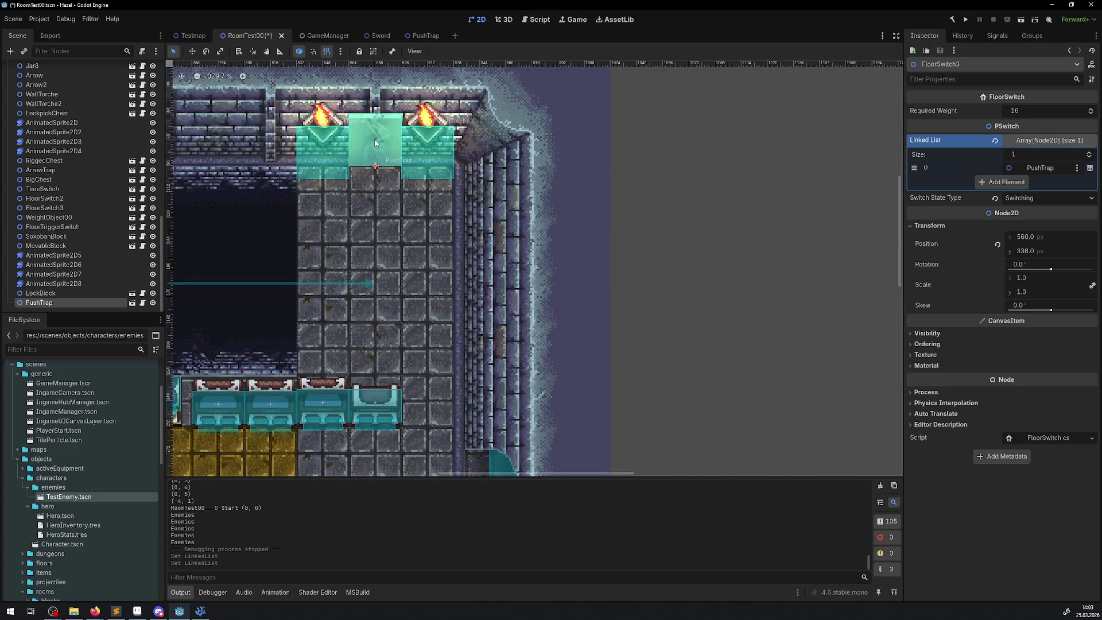
{"action": "left_click", "coordinate": [40, 303]}
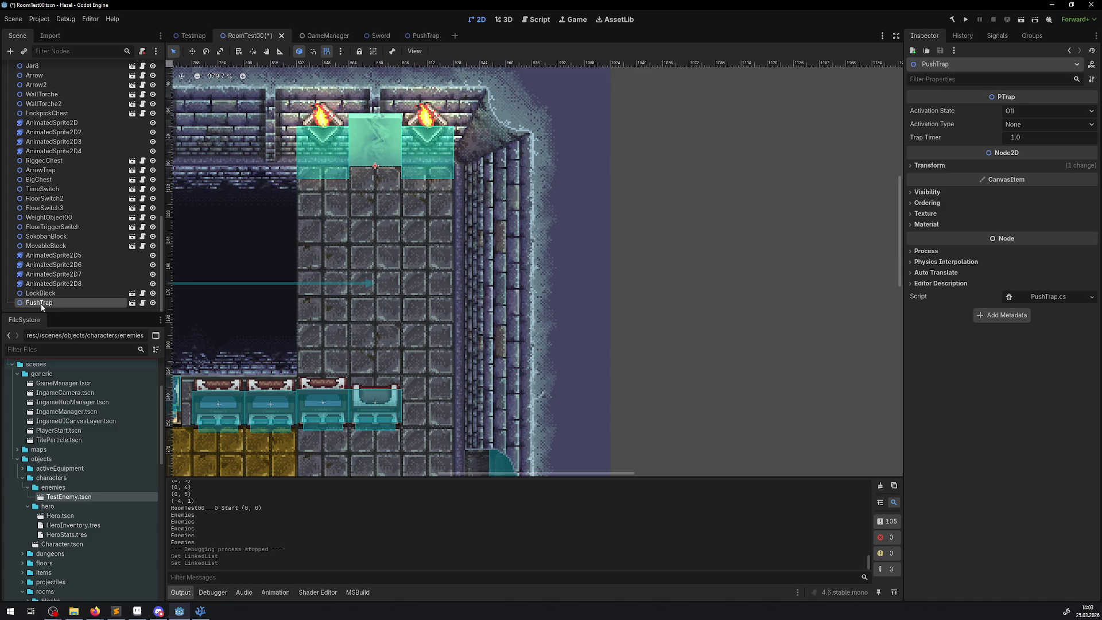
{"action": "left_click", "coordinate": [1028, 122]}
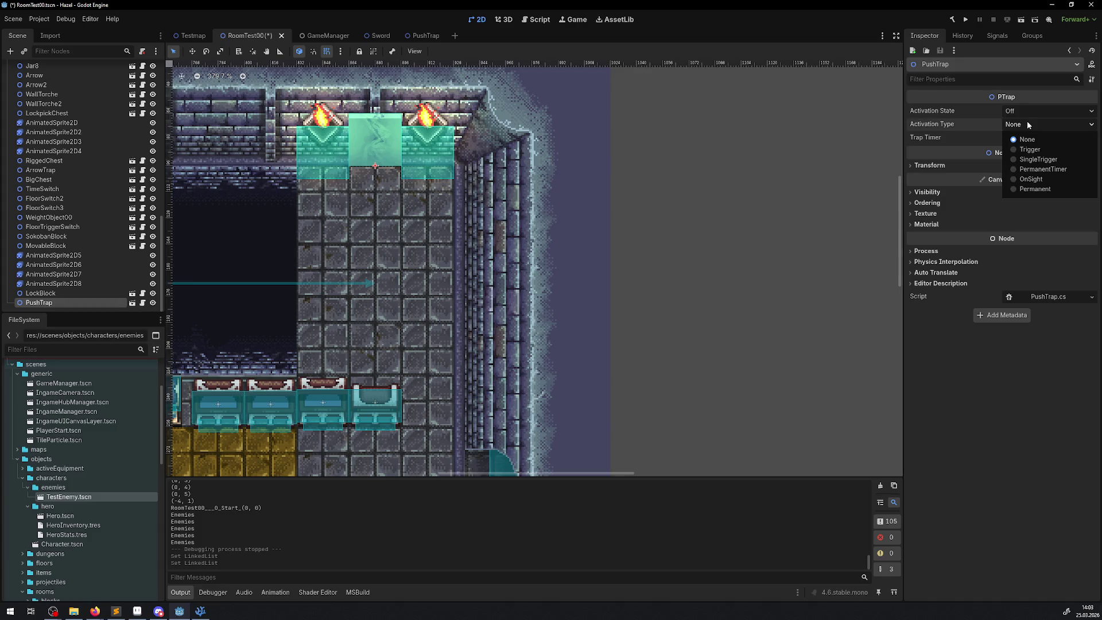
{"action": "left_click", "coordinate": [1035, 153]}
{"action": "left_click_drag", "start_coordinate": [534, 221], "coordinate": [557, 234]}
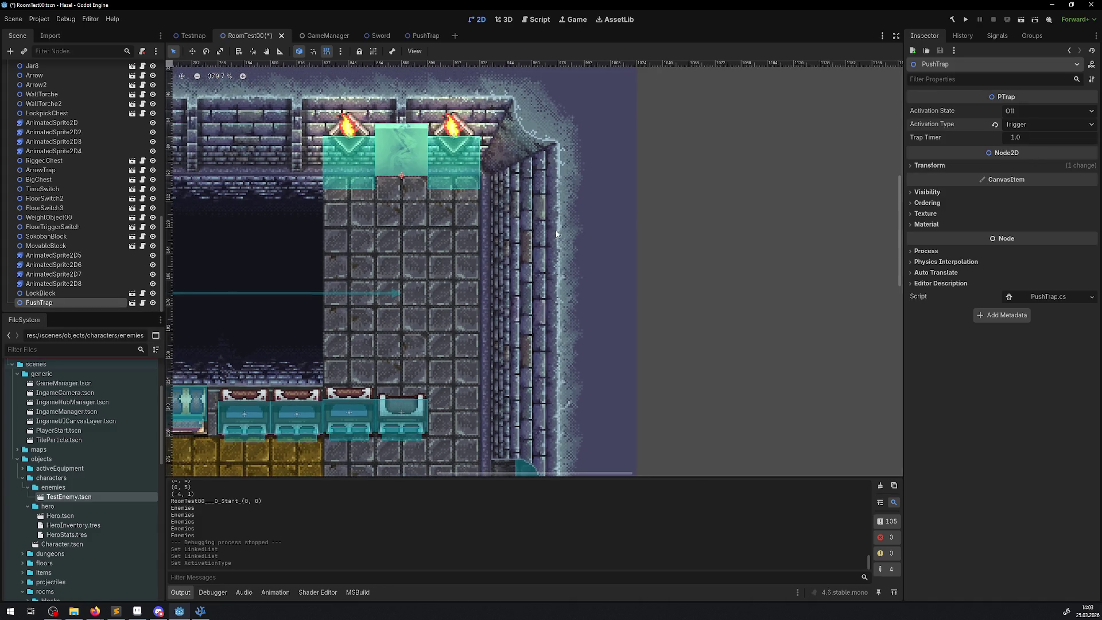
{"action": "key", "text": "ctrl+s"}
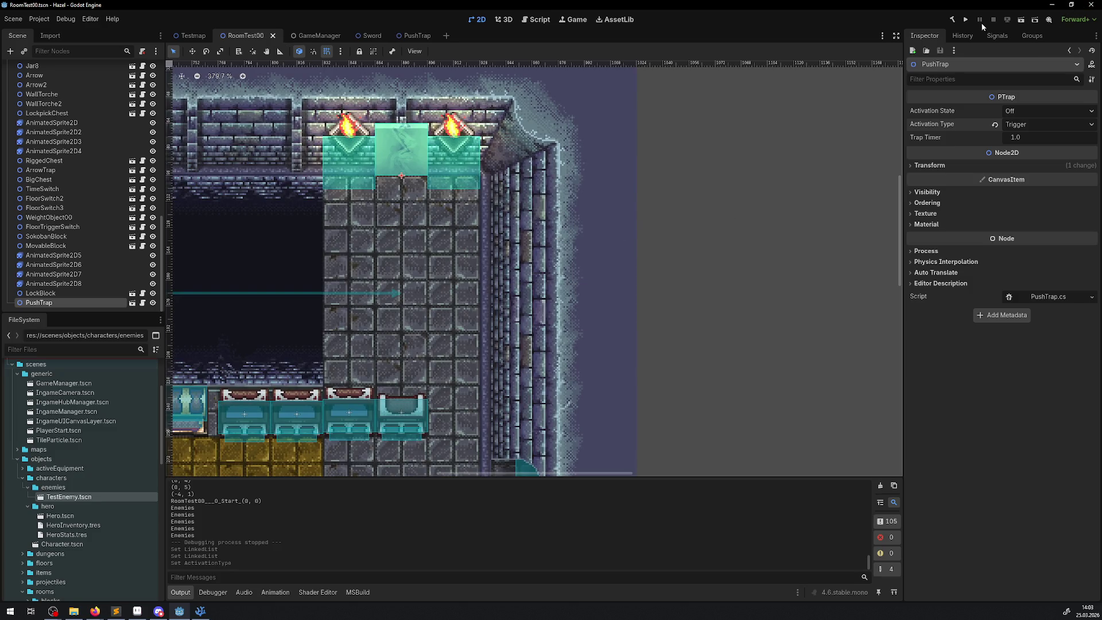
{"action": "left_click", "coordinate": [966, 19]}
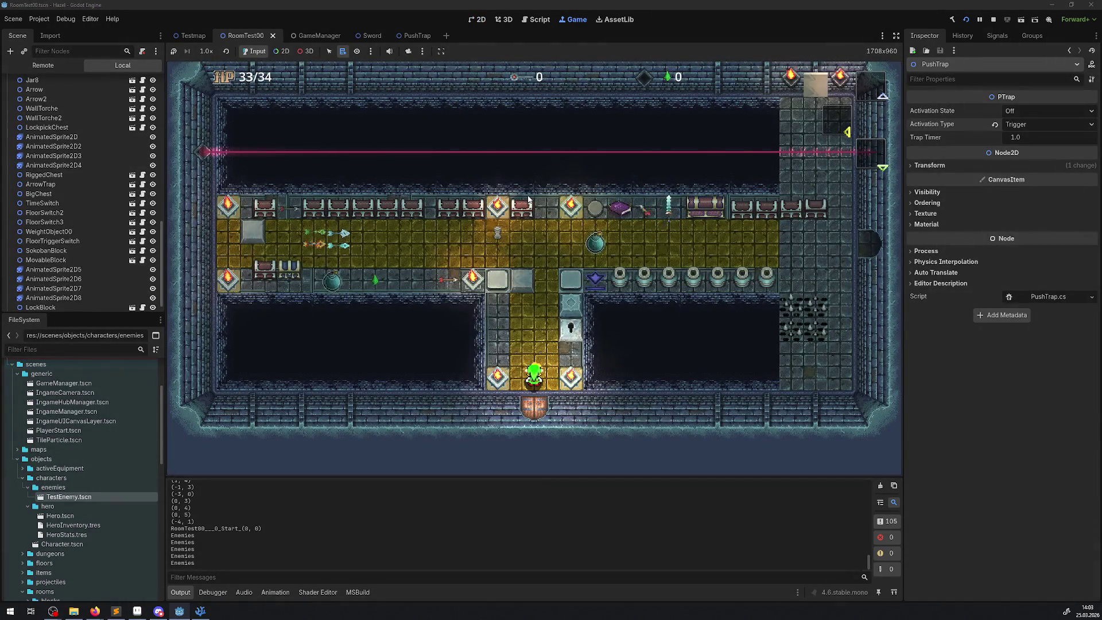
{"action": "key", "text": "Up"}
{"action": "key", "text": "Right"}
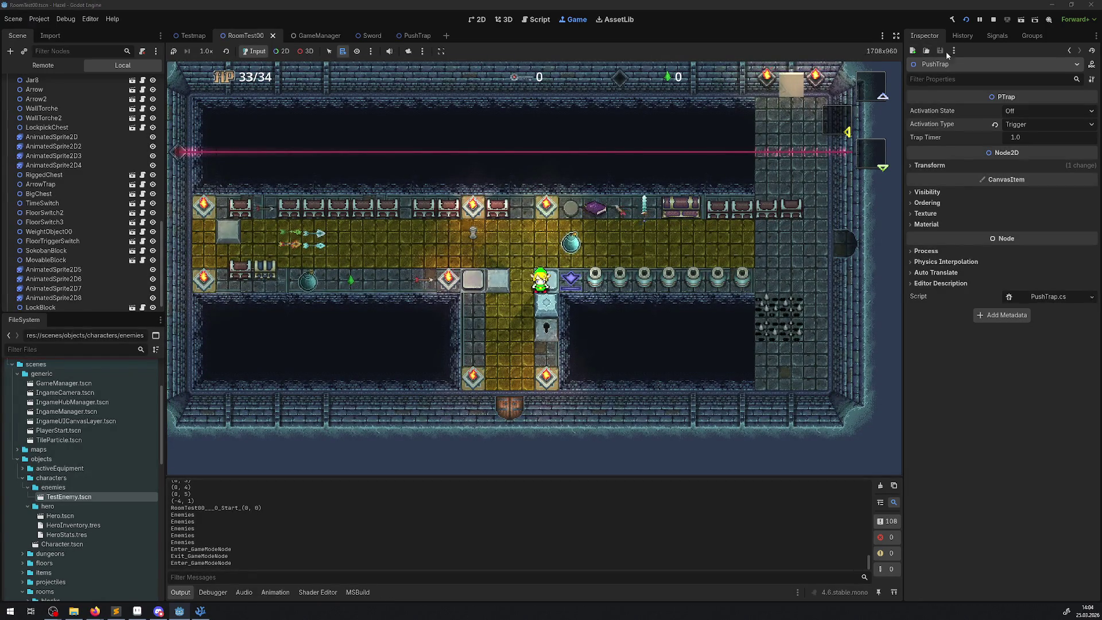
{"action": "left_click", "coordinate": [994, 19]}
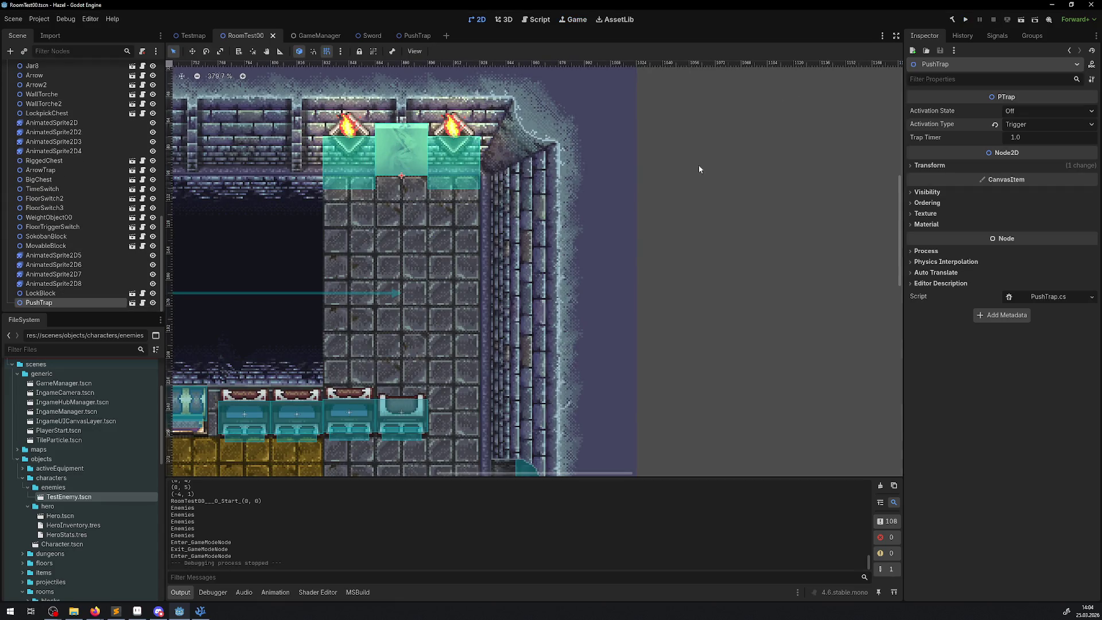
- Test-run the PushTrap with SingleTrigger activation, then revert it to Trigger and stop the game
{"action": "left_click", "coordinate": [1016, 125]}
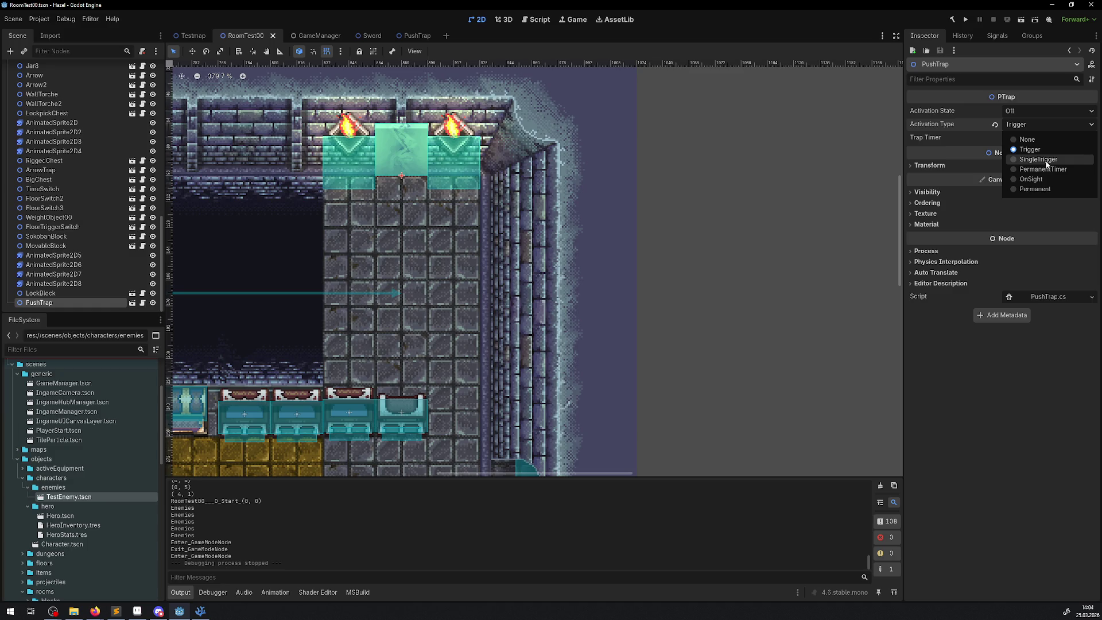
{"action": "left_click", "coordinate": [1039, 159]}
{"action": "left_click", "coordinate": [969, 22]}
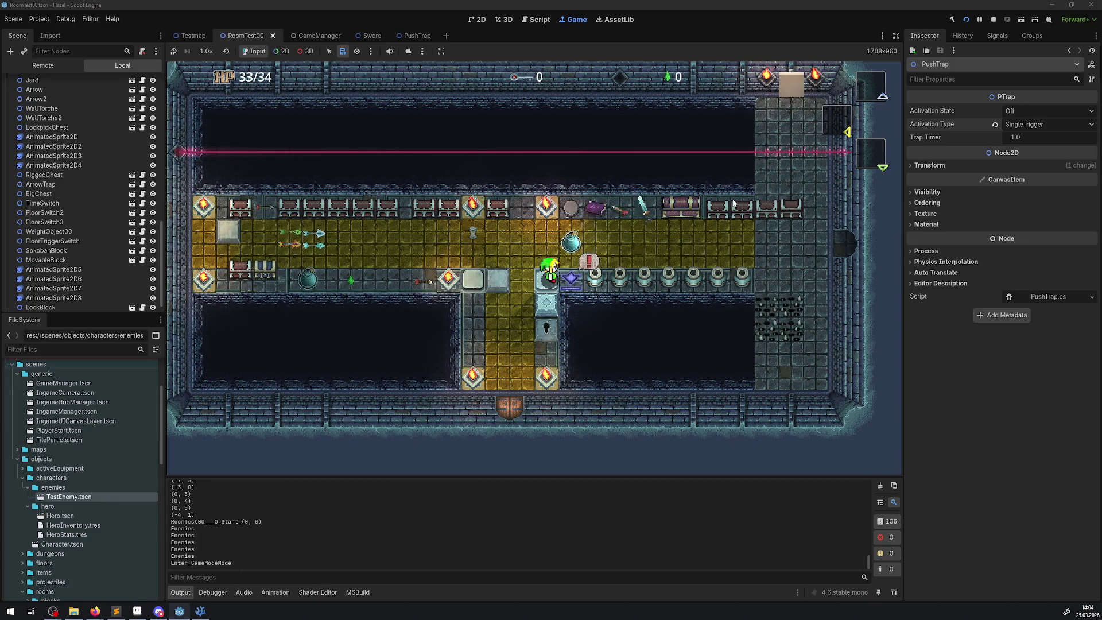
{"action": "left_click", "coordinate": [1025, 125]}
{"action": "left_click", "coordinate": [1028, 151]}
{"action": "left_click", "coordinate": [994, 20]}
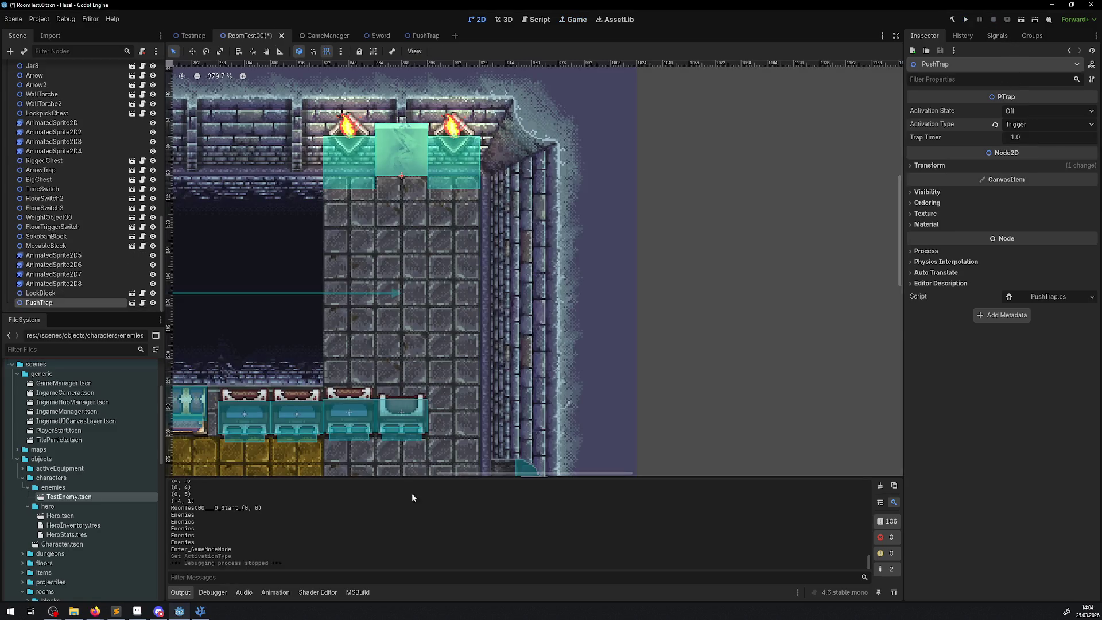
- Turn on looping for the APush animation in the PushTrap scene and save it
{"action": "left_click", "coordinate": [425, 35]}
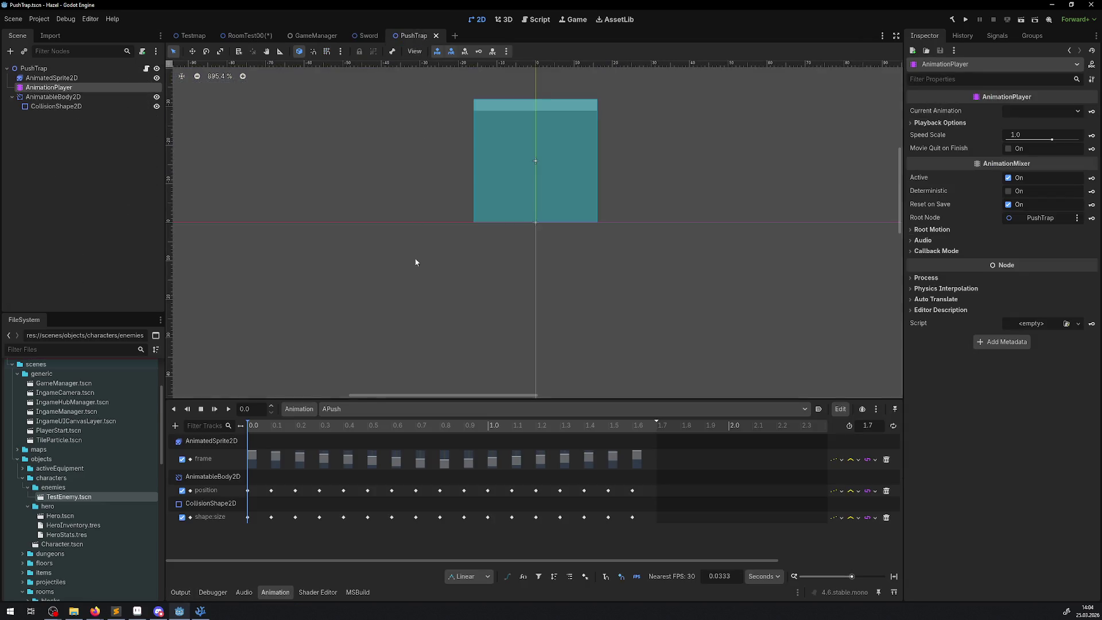
{"action": "left_click", "coordinate": [895, 426]}
{"action": "key", "text": "ctrl+s"}
- Run RoomTest00 and walk the hero up, right past the bomb and next to the white block
{"action": "left_click", "coordinate": [252, 35]}
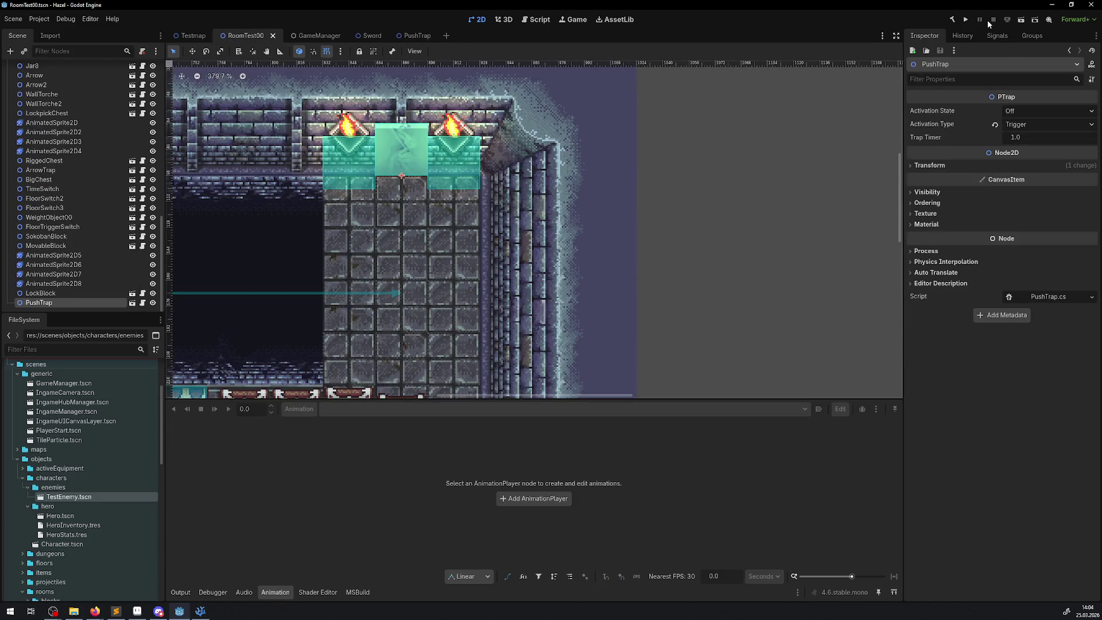
{"action": "left_click", "coordinate": [968, 21]}
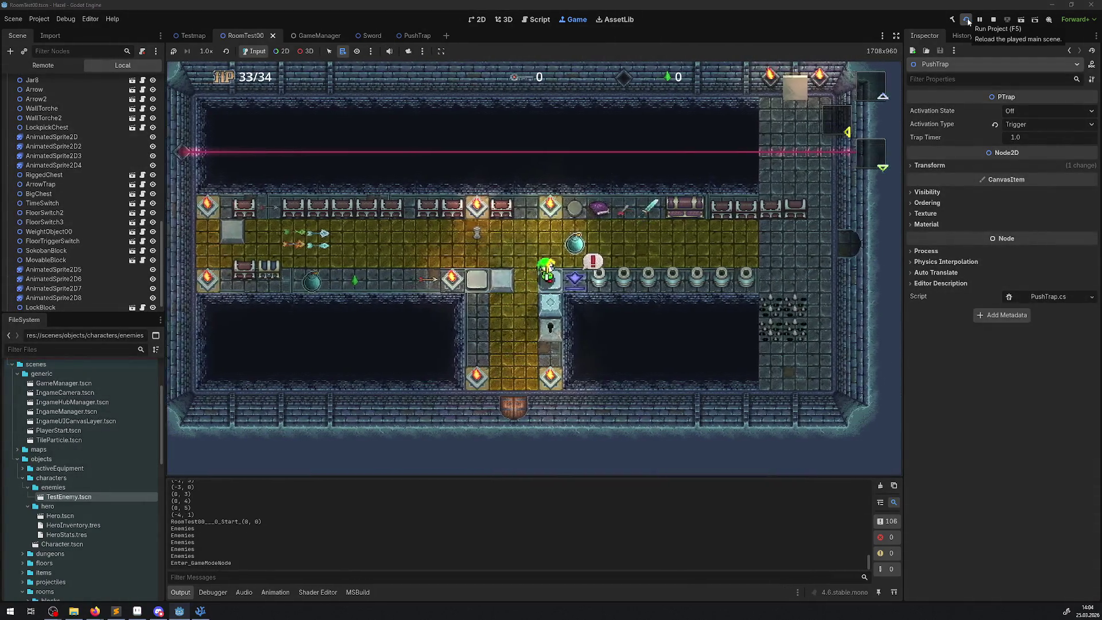
{"action": "key", "text": "Up"}
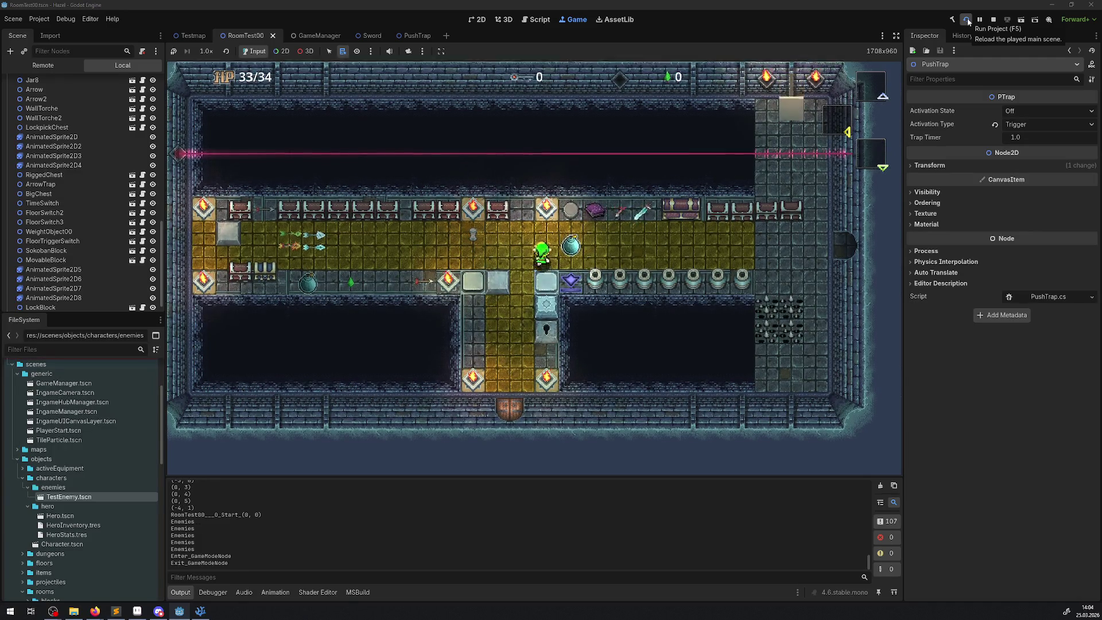
{"action": "key", "text": "Up"}
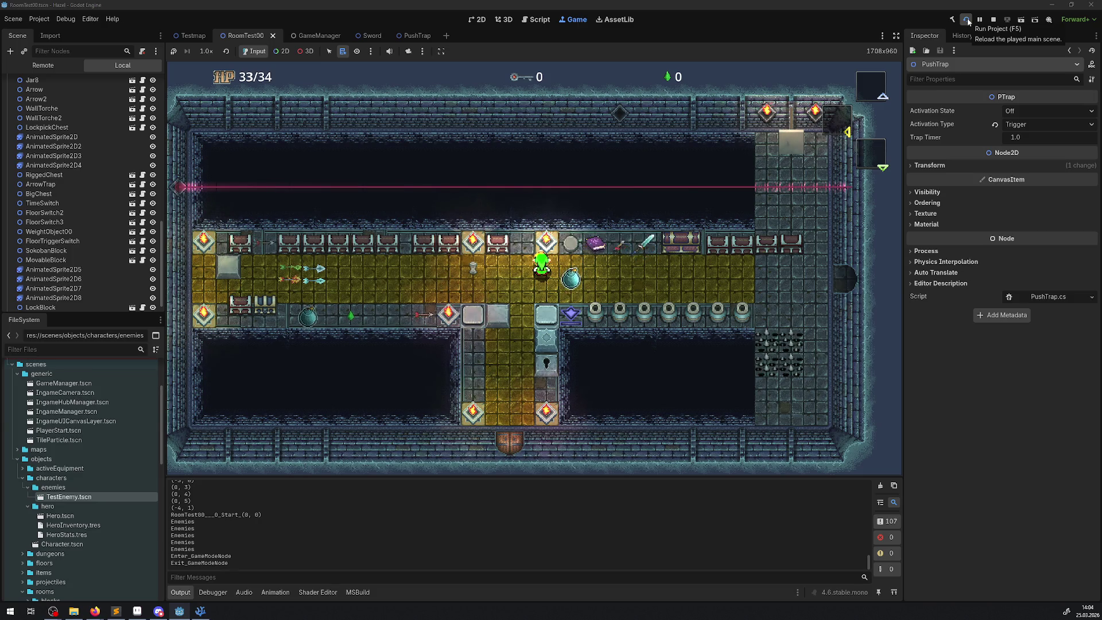
{"action": "key", "text": "Right"}
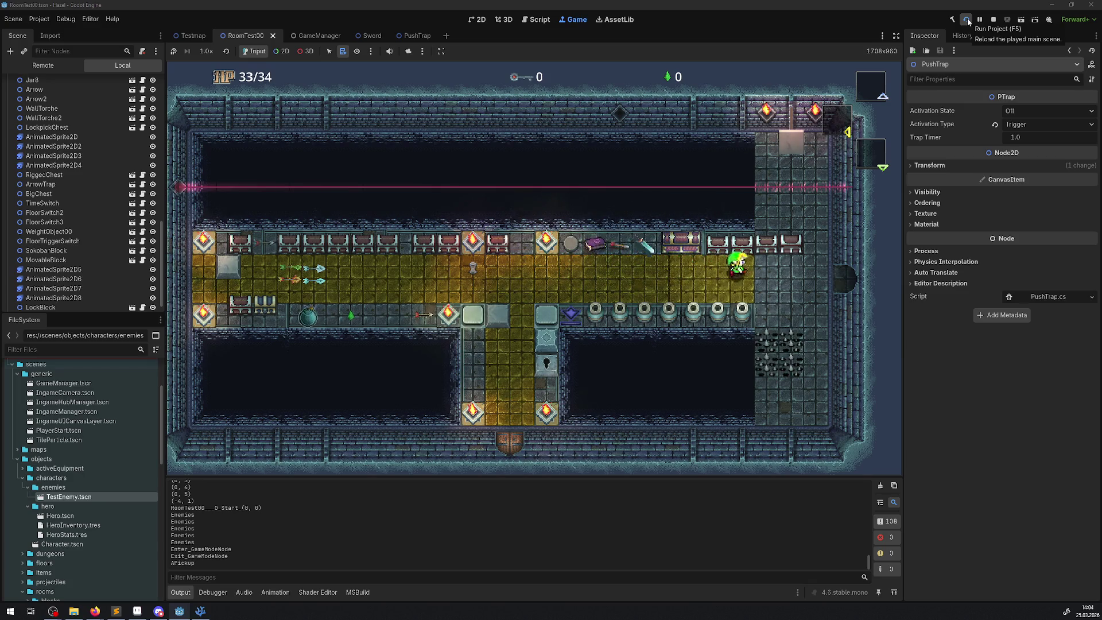
{"action": "key", "text": "Up"}
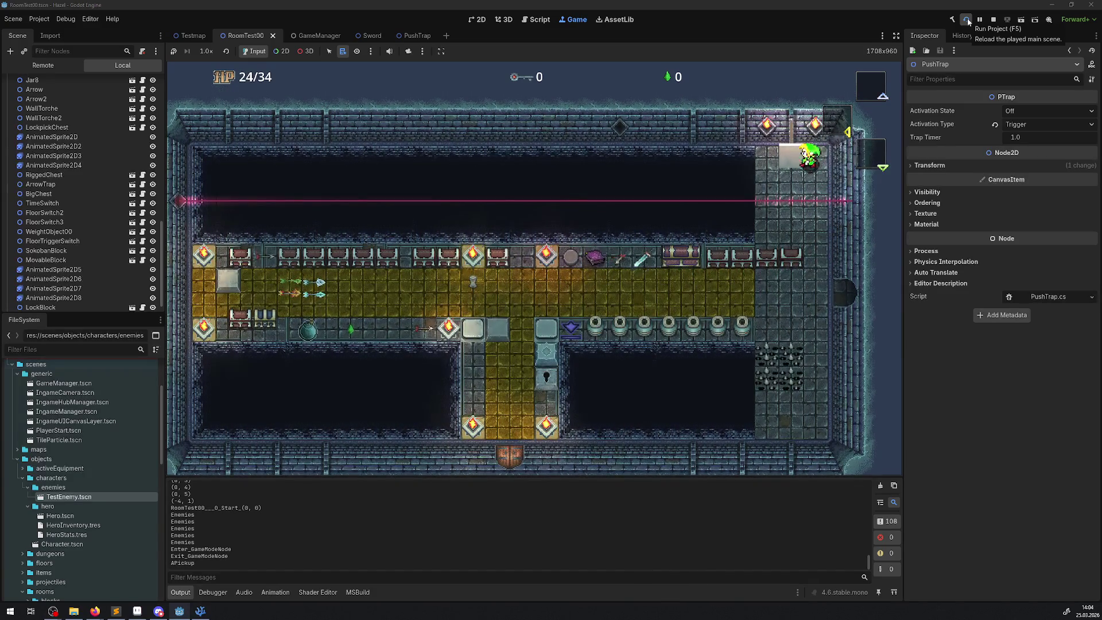
{"action": "key", "text": "Left"}
{"action": "key", "text": "Down"}
{"action": "key", "text": "Up"}
{"action": "key", "text": "Left"}
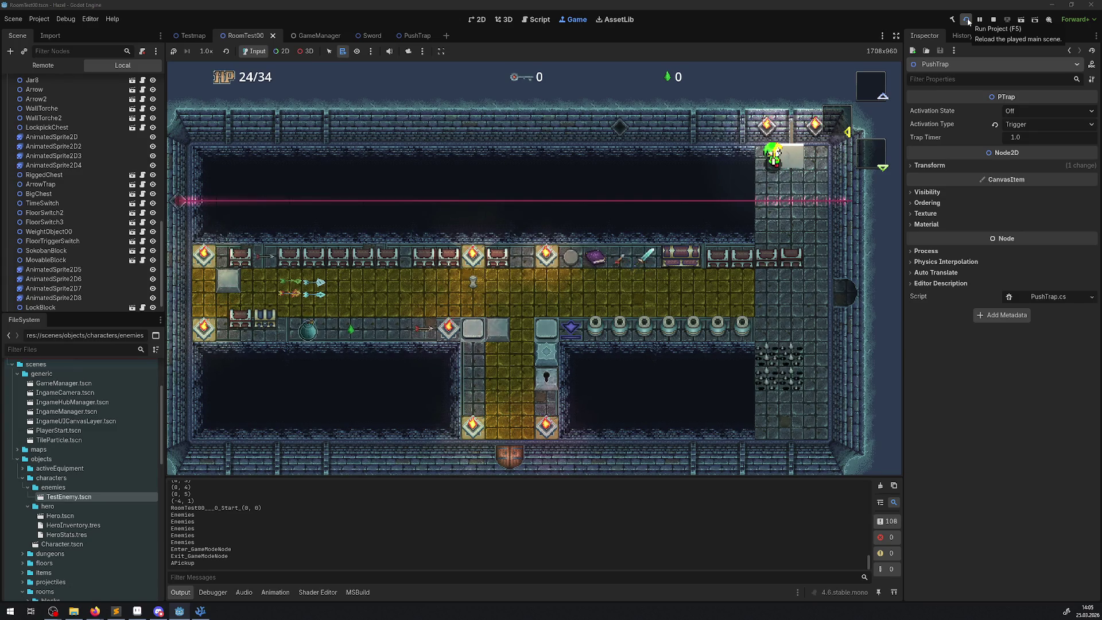
{"action": "left_click", "coordinate": [993, 20]}
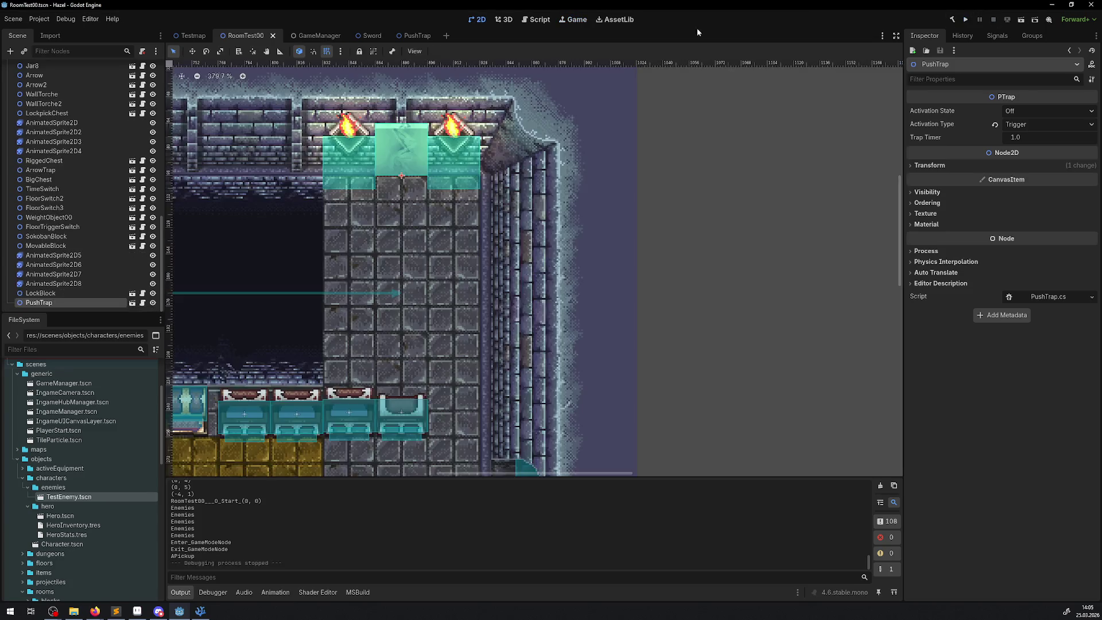
- Set the PushTrap root node's Z Index to 10, save the scene, and start a test run
{"action": "left_click", "coordinate": [414, 35]}
{"action": "left_click", "coordinate": [31, 69]}
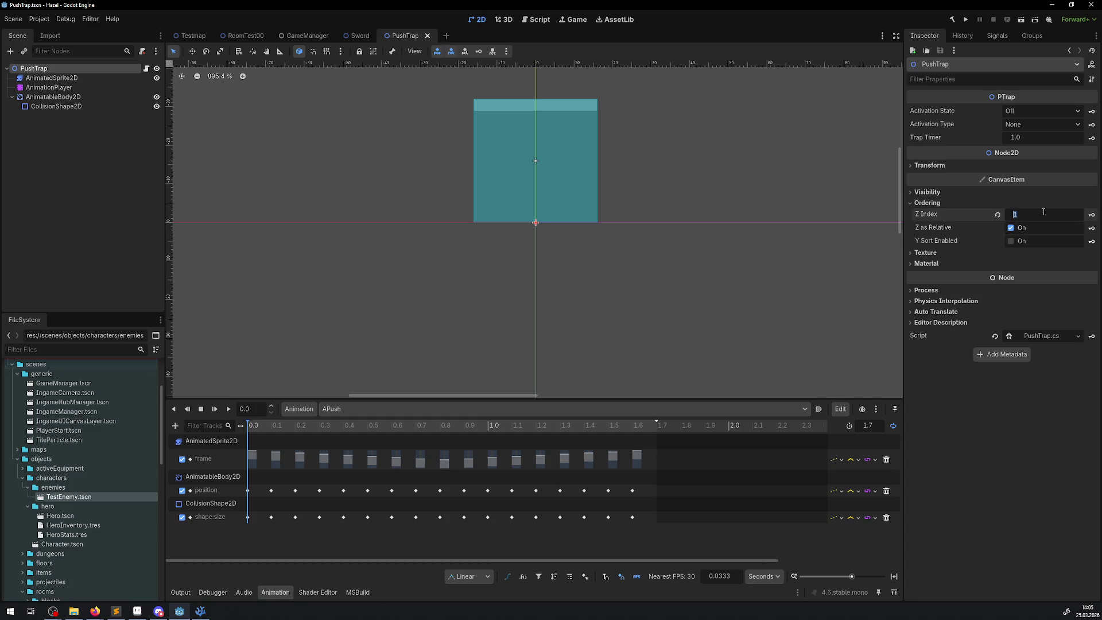
{"action": "type", "text": "10"}
{"action": "key", "text": "Return"}
{"action": "key", "text": "ctrl+s"}
{"action": "left_click", "coordinate": [967, 20]}
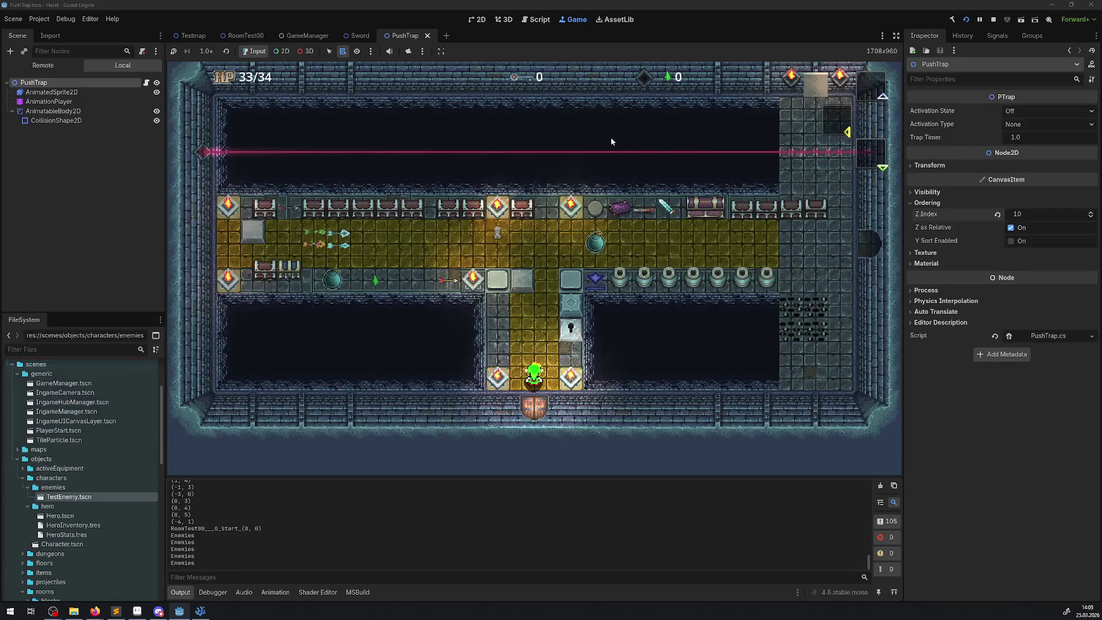
- Walk the hero along the yellow corridor and around the white block, then stop with F8
{"action": "key", "text": "Up"}
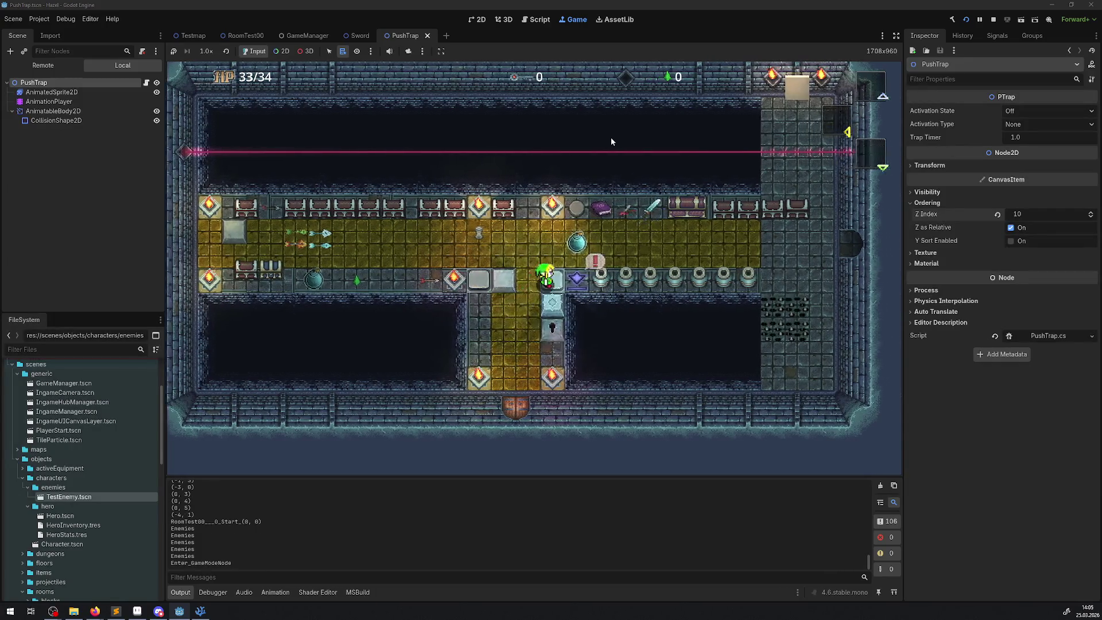
{"action": "key", "text": "Up"}
{"action": "key", "text": "Right"}
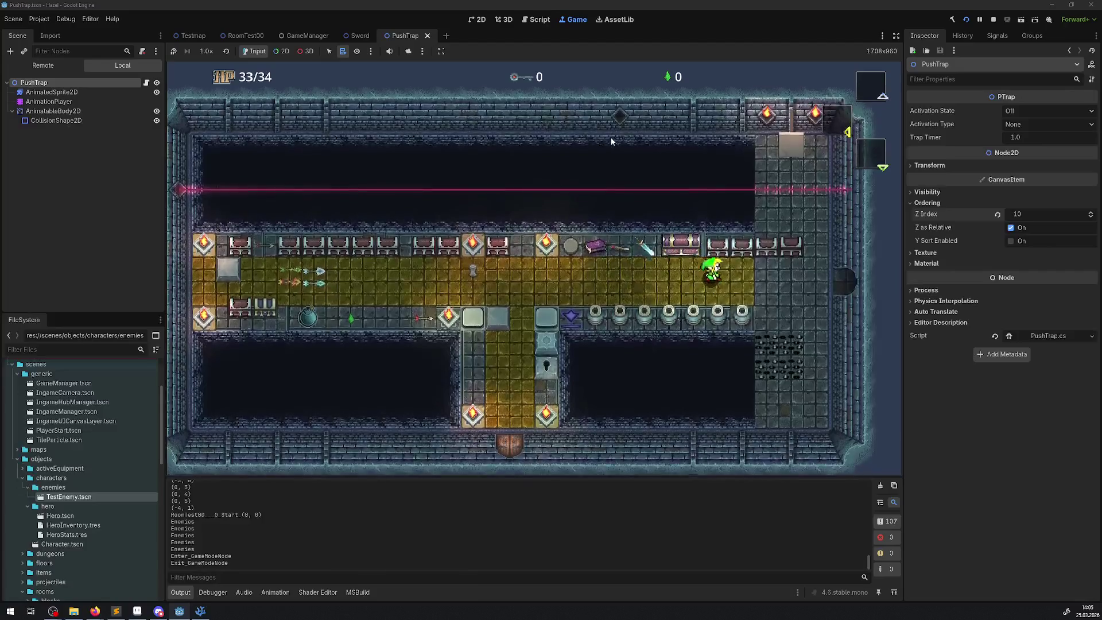
{"action": "key", "text": "Right"}
{"action": "key", "text": "Up"}
{"action": "key", "text": "Down"}
{"action": "key", "text": "Left"}
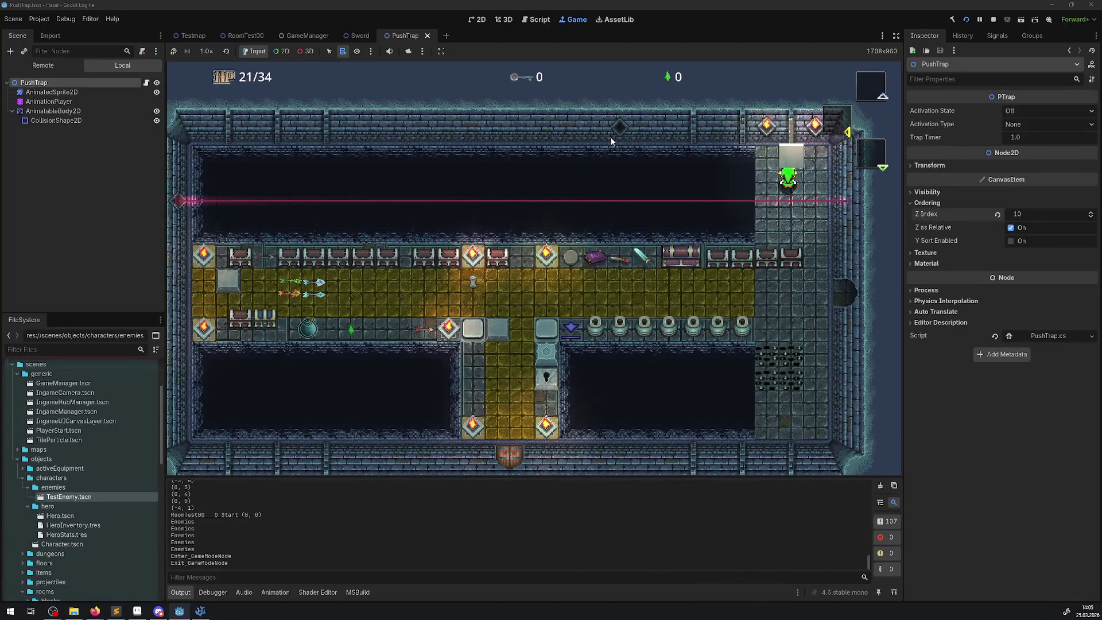
{"action": "key", "text": "Right"}
{"action": "key", "text": "Up"}
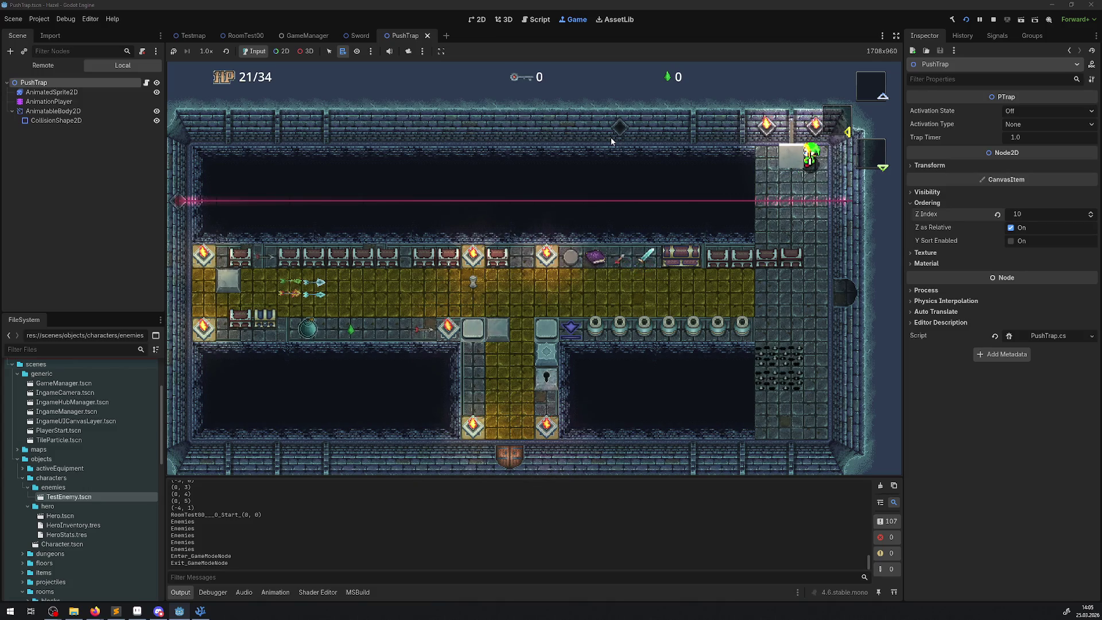
{"action": "key", "text": "Down"}
{"action": "key", "text": "Left"}
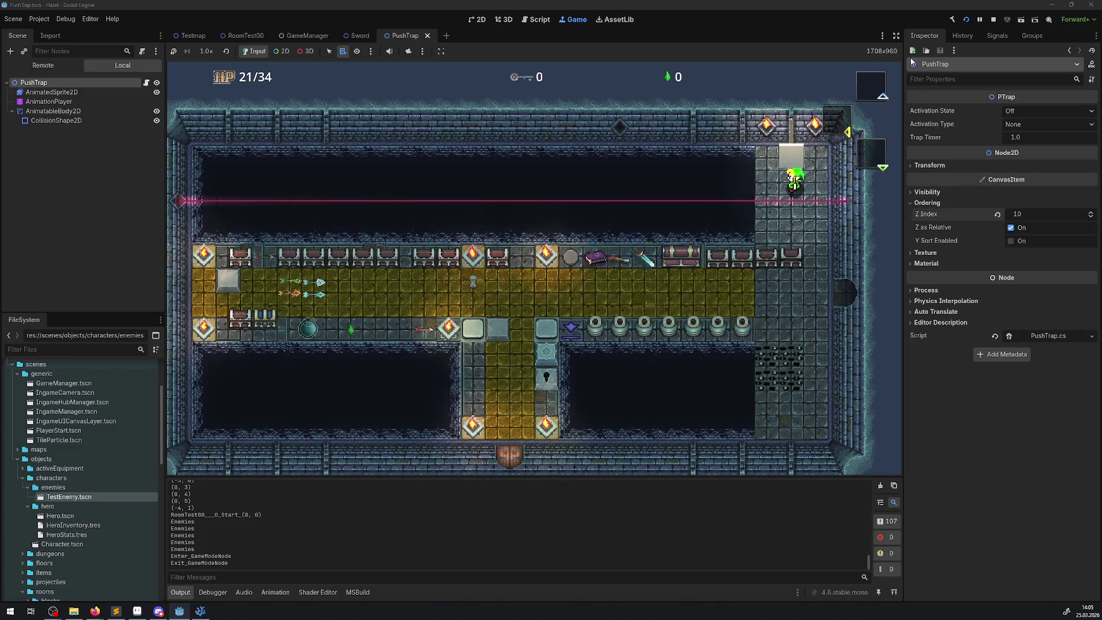
{"action": "key", "text": "F8"}
- Lower the PushTrap's Z Index to 1 and save the scene
{"action": "left_click", "coordinate": [1027, 212]}
{"action": "type", "text": "1"}
{"action": "key", "text": "Return"}
{"action": "key", "text": "ctrl+s"}
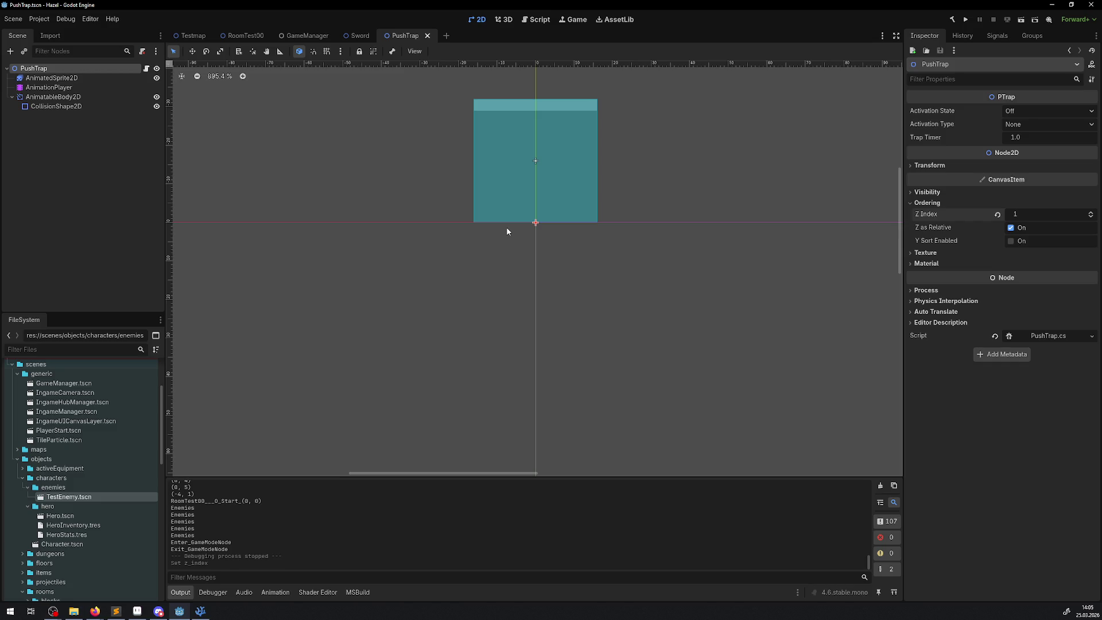
- Cycle the APush animation's loop mode through ping-pong to off, then switch to VS Code
{"action": "left_click", "coordinate": [275, 592]}
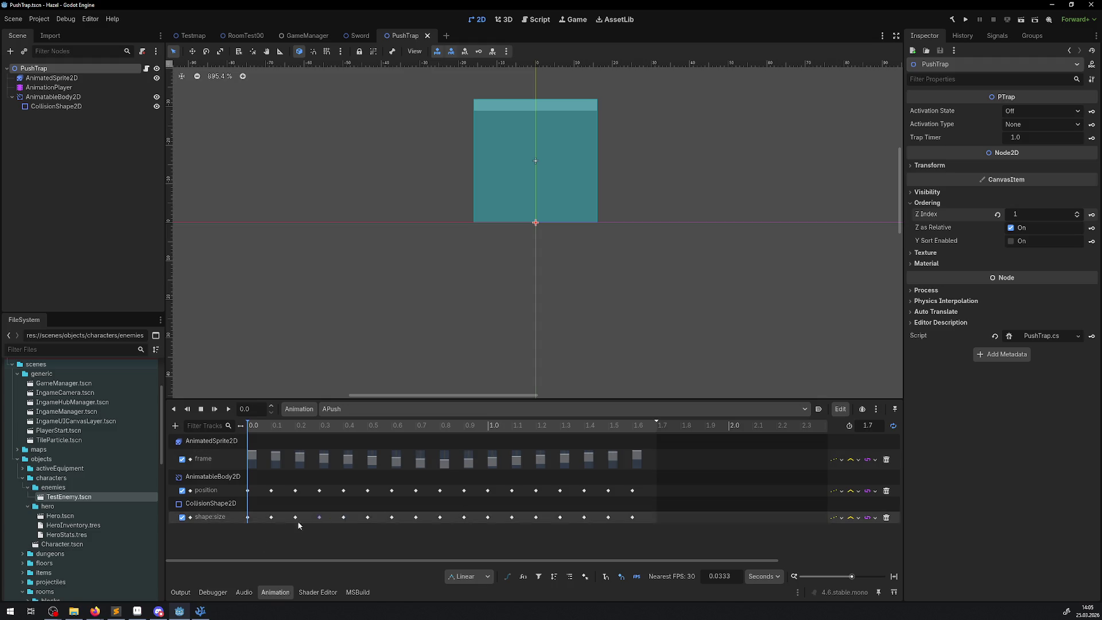
{"action": "left_click", "coordinate": [895, 428]}
{"action": "left_click", "coordinate": [895, 427]}
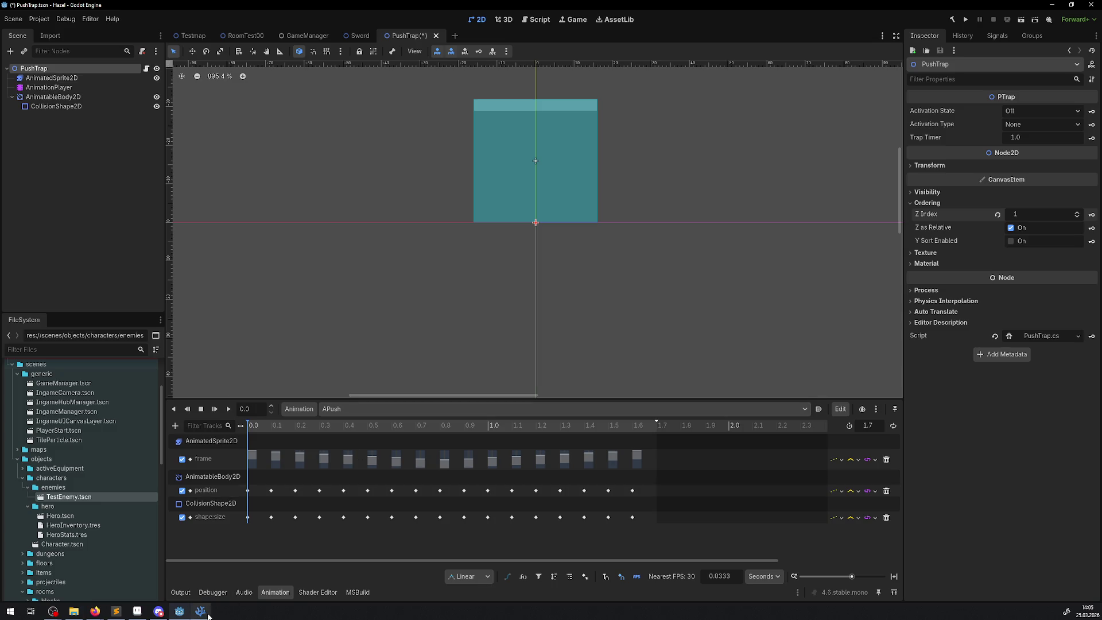
{"action": "left_click", "coordinate": [201, 611]}
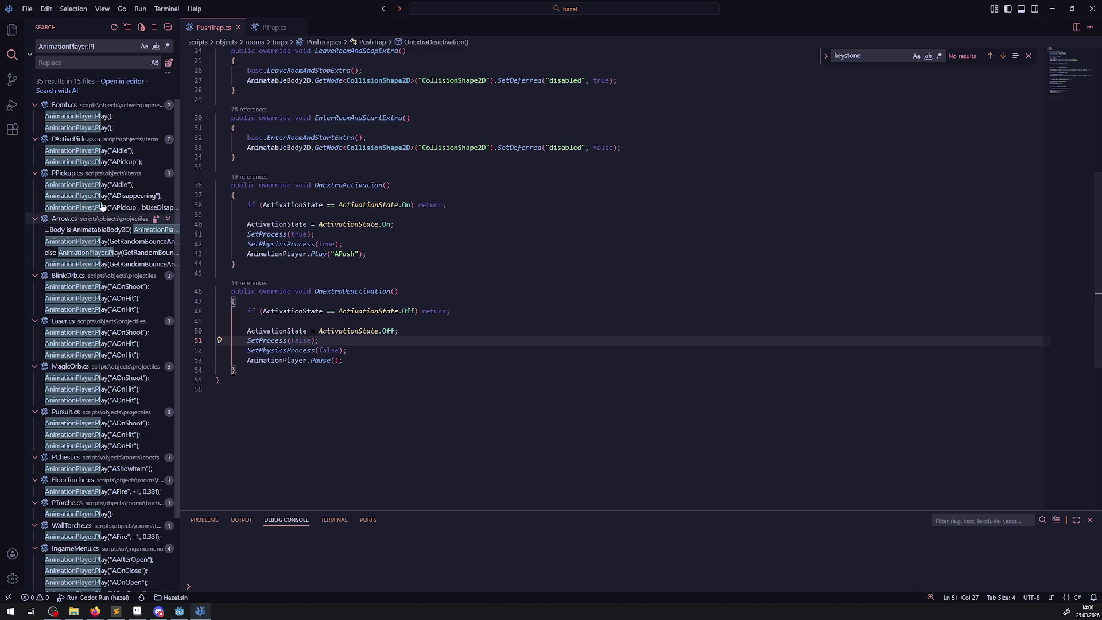
- Search the project for 'AnimationPlayer.' and open the Arrow.cs match
{"action": "left_click", "coordinate": [98, 46]}
{"action": "key", "text": "BackSpace"}
{"action": "key", "text": "BackSpace"}
{"action": "type", "text": "on"}
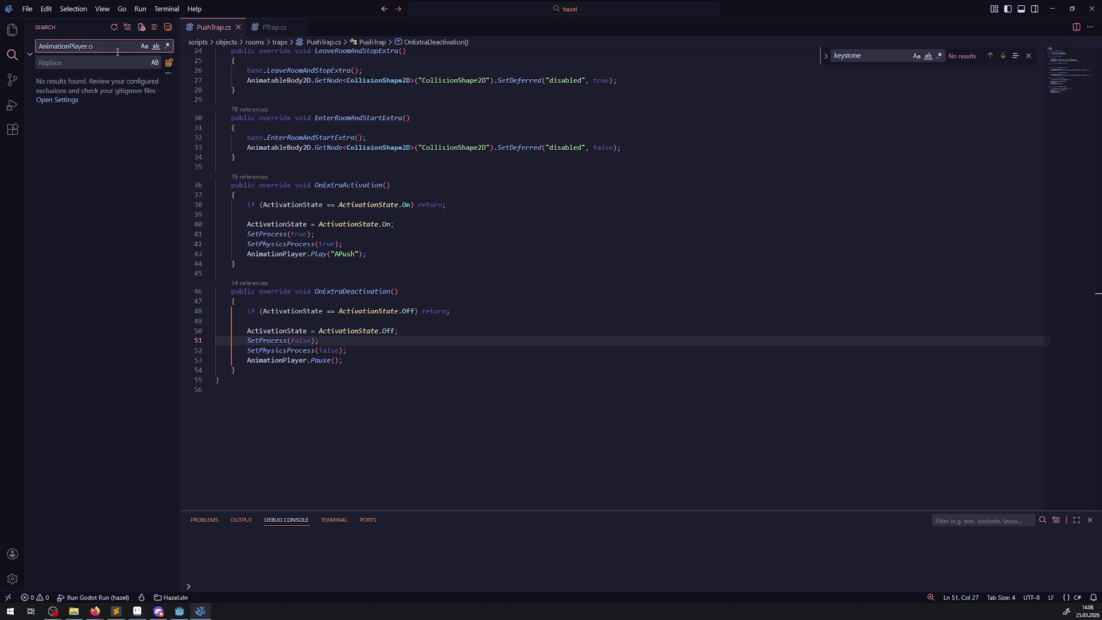
{"action": "key", "text": "BackSpace"}
{"action": "type", "text": "fi"}
{"action": "key", "text": "BackSpace"}
{"action": "key", "text": "BackSpace"}
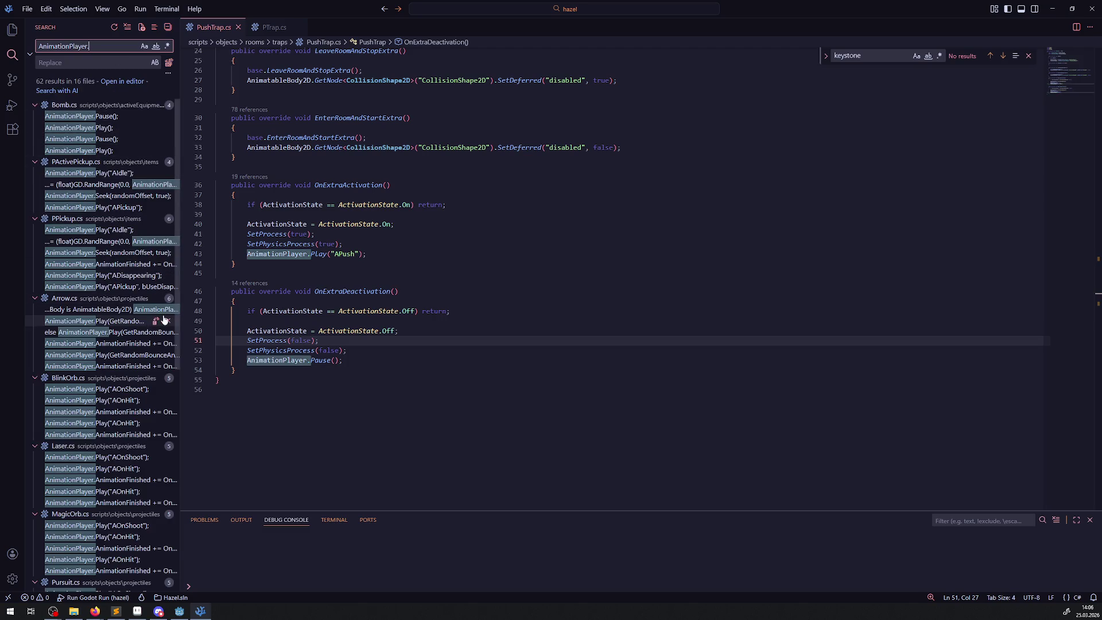
{"action": "left_click", "coordinate": [123, 345]}
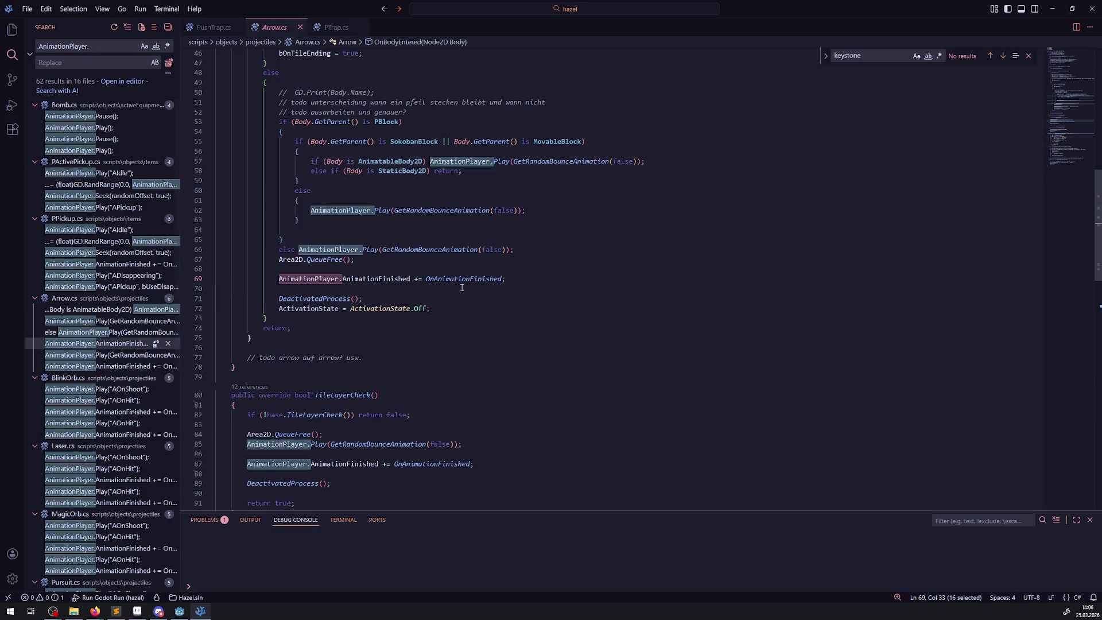
- Copy Arrow's AnimationFinished += OnAnimationFinished line into PushTrap's _Ready and save
{"action": "left_click_drag", "start_coordinate": [526, 280], "coordinate": [259, 279]}
{"action": "key", "text": "ctrl+c"}
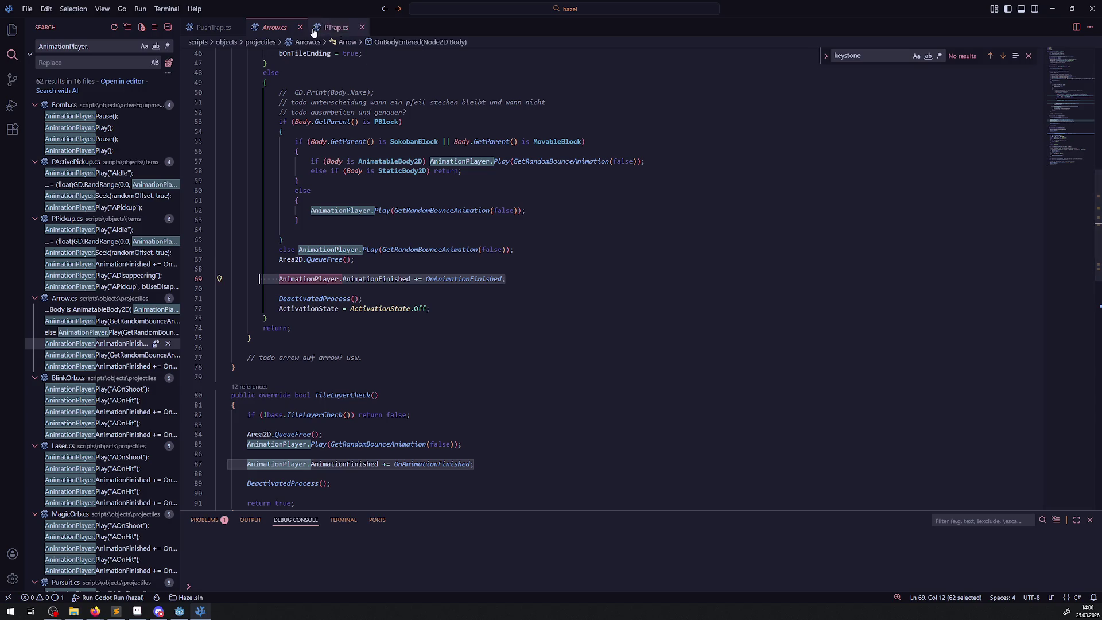
{"action": "left_click", "coordinate": [214, 27]}
{"action": "scroll", "coordinate": [307, 294], "scroll_direction": "up", "scroll_amount": 10}
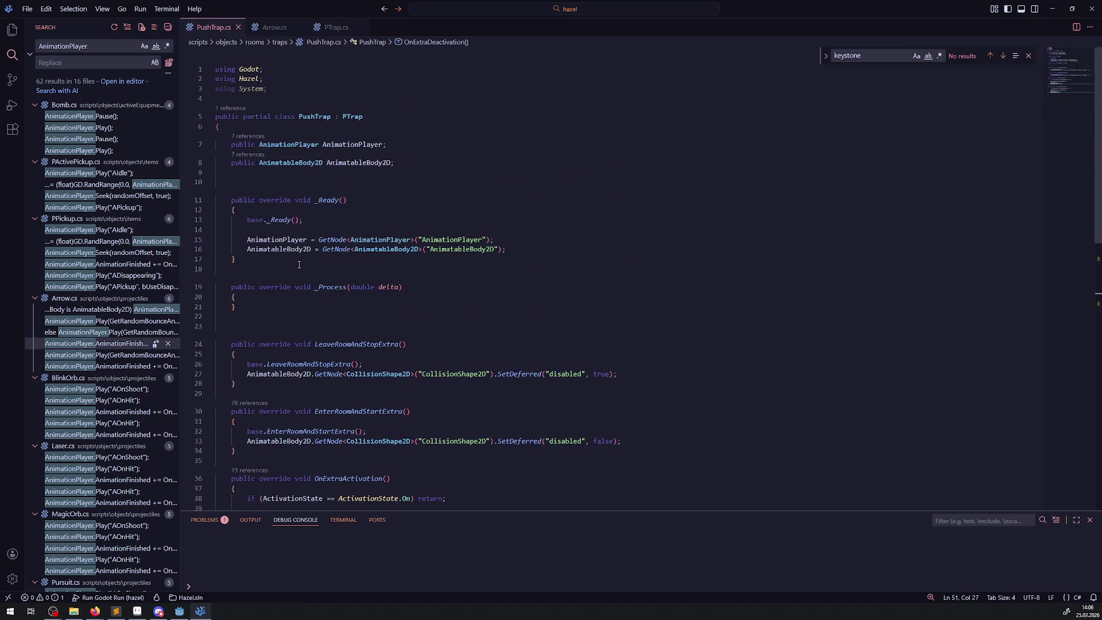
{"action": "left_click", "coordinate": [551, 249]}
{"action": "key", "text": "Return"}
{"action": "key", "text": "ctrl+v"}
{"action": "key", "text": "ctrl+s"}
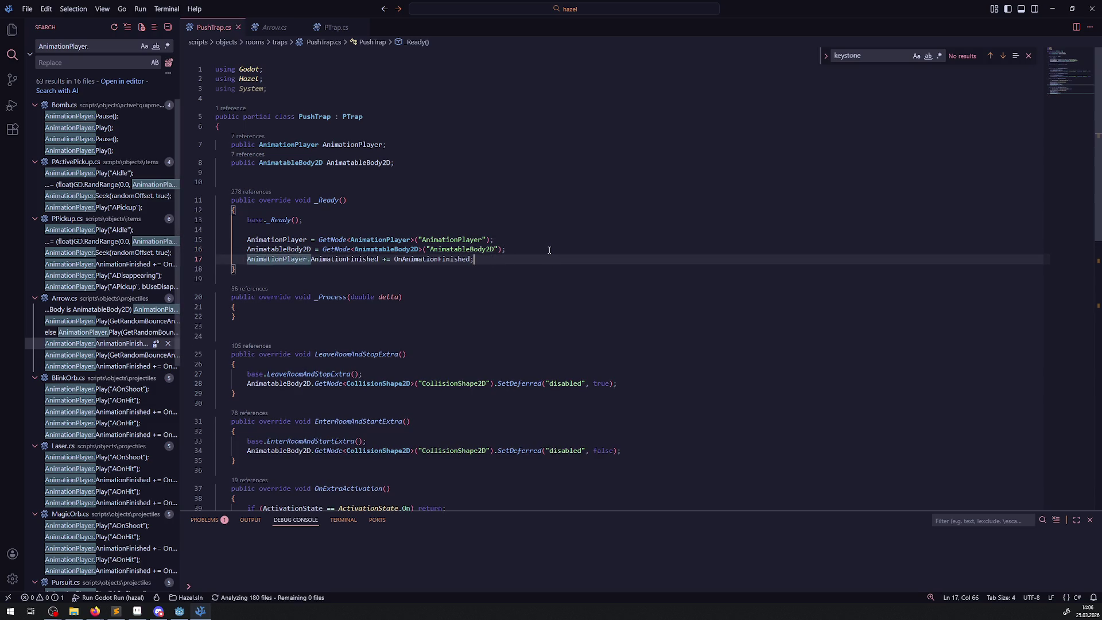
- Find and select the whole OnAnimationFinished method in Arrow.cs for copying
{"action": "left_click", "coordinate": [119, 345]}
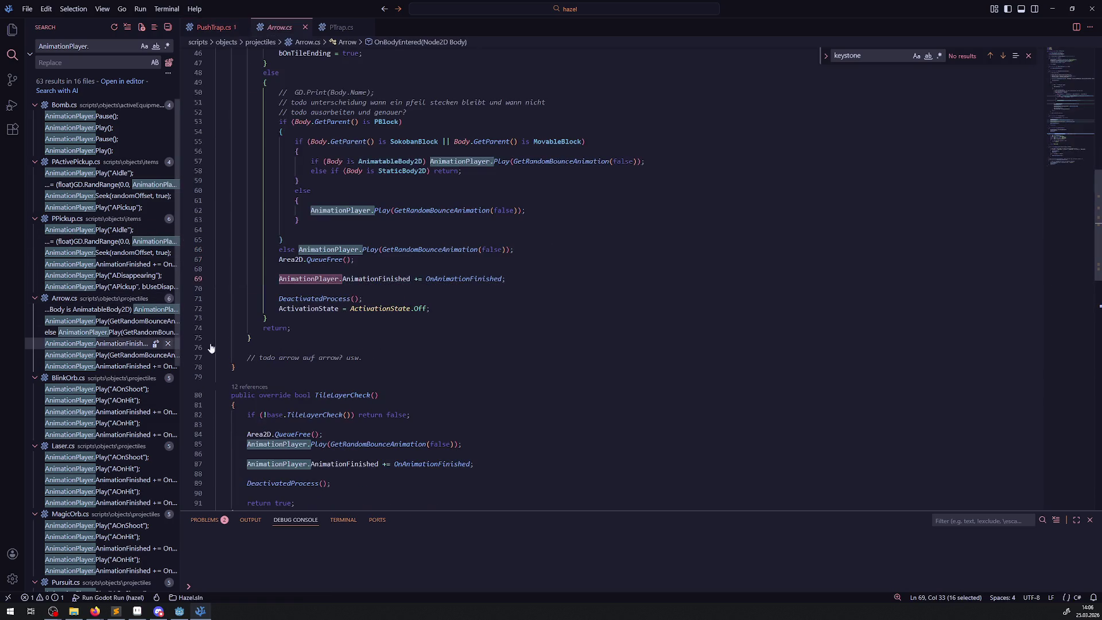
{"action": "double_click", "coordinate": [464, 279]}
{"action": "key", "text": "ctrl+c"}
{"action": "scroll", "coordinate": [485, 357], "scroll_direction": "down", "scroll_amount": 3}
{"action": "left_click", "coordinate": [554, 249]}
{"action": "key", "text": "ctrl+f"}
{"action": "key", "text": "ctrl+v"}
{"action": "key", "text": "Return"}
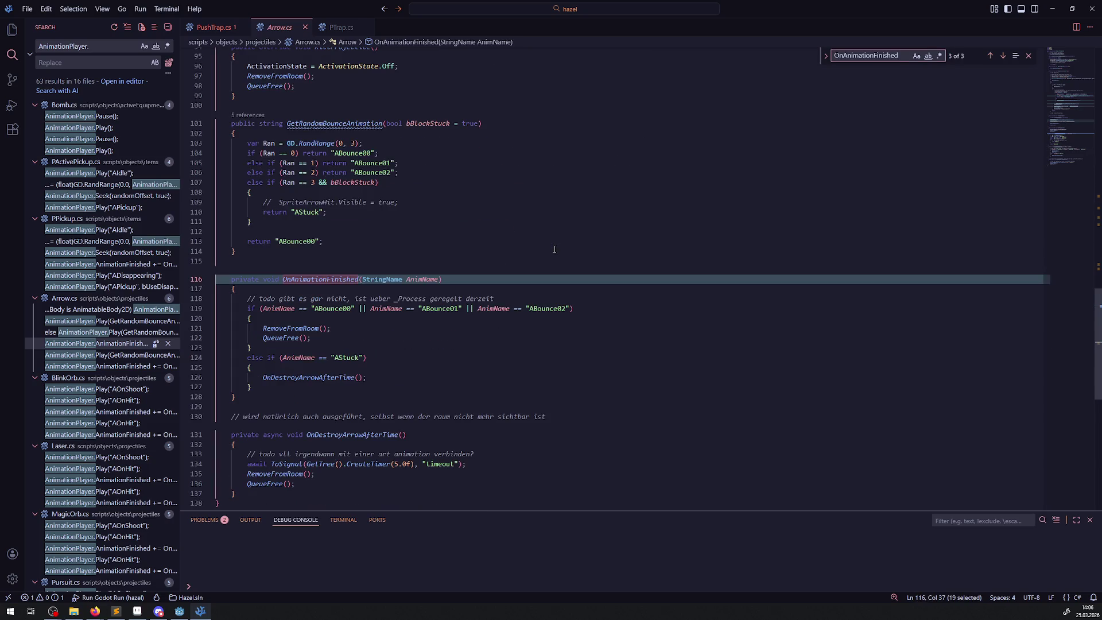
{"action": "left_click_drag", "start_coordinate": [260, 350], "coordinate": [217, 279]}
{"action": "key", "text": "ctrl+c"}
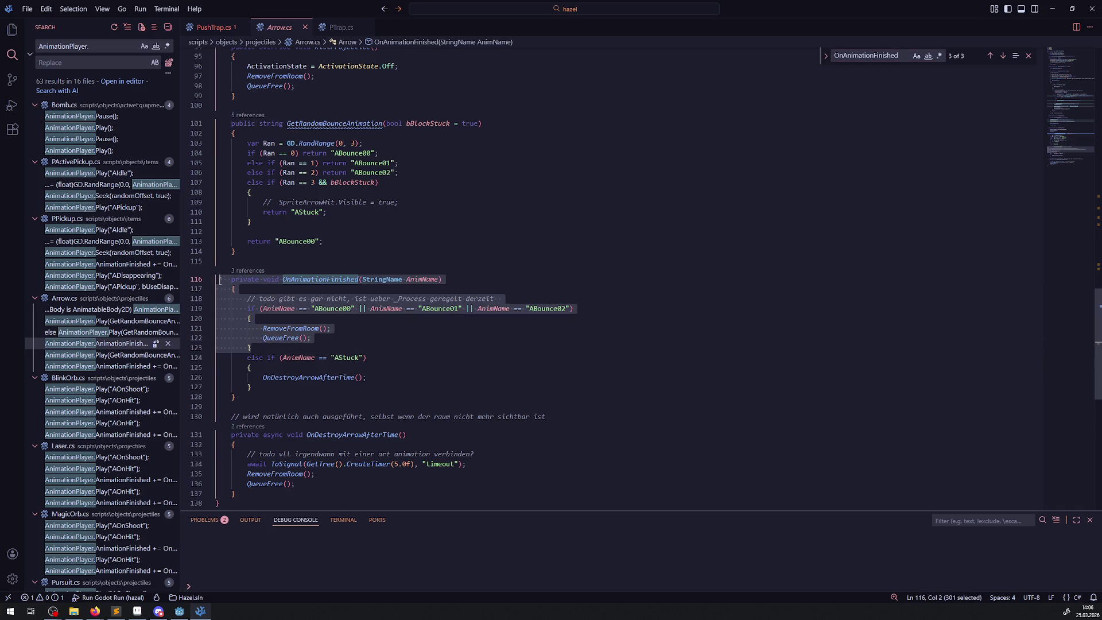
{"action": "key", "text": "ctrl+Tab"}
{"action": "scroll", "coordinate": [296, 270], "scroll_direction": "down", "scroll_amount": 2}
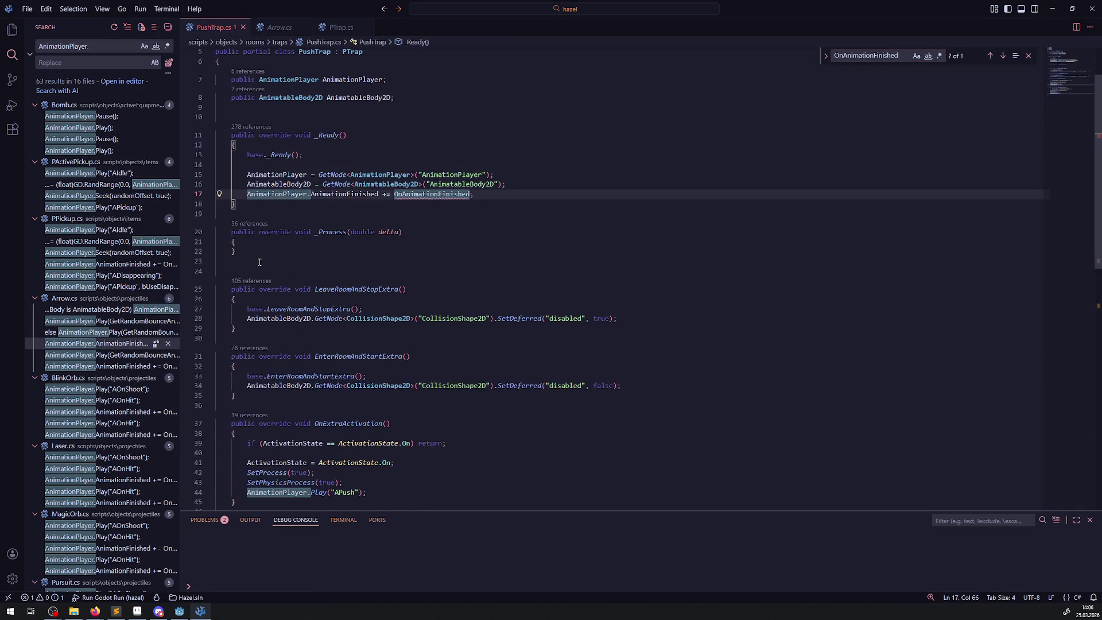
- Replace PushTrap's empty _Process with the pasted OnAnimationFinished method and save
{"action": "left_click_drag", "start_coordinate": [254, 269], "coordinate": [264, 232]}
{"action": "key", "text": "Delete"}
{"action": "key", "text": "ctrl+v"}
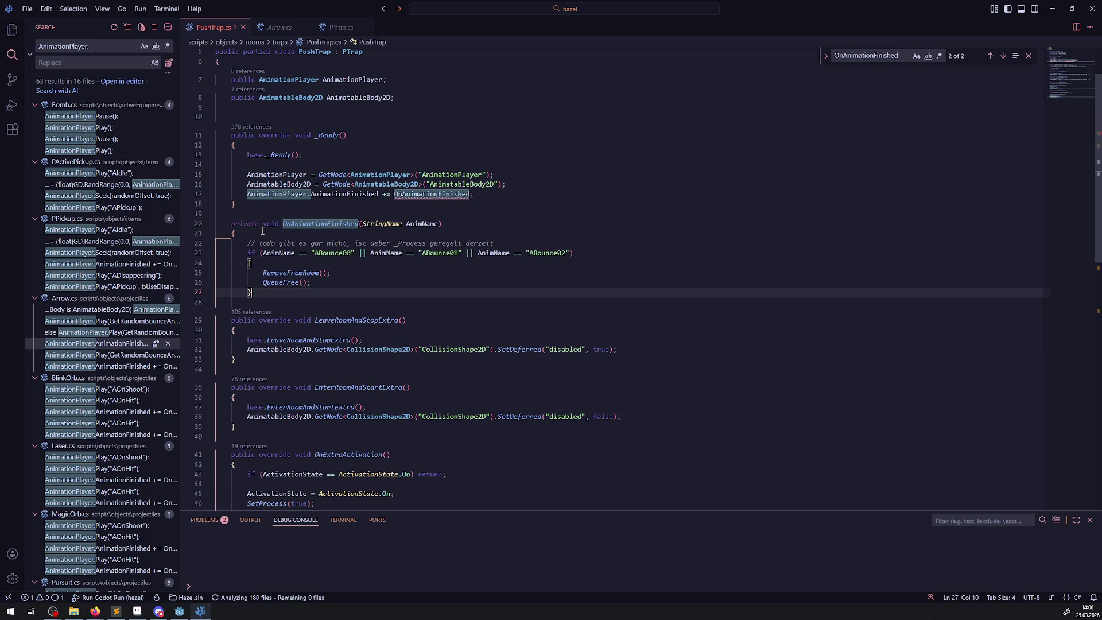
{"action": "key", "text": "ctrl+s"}
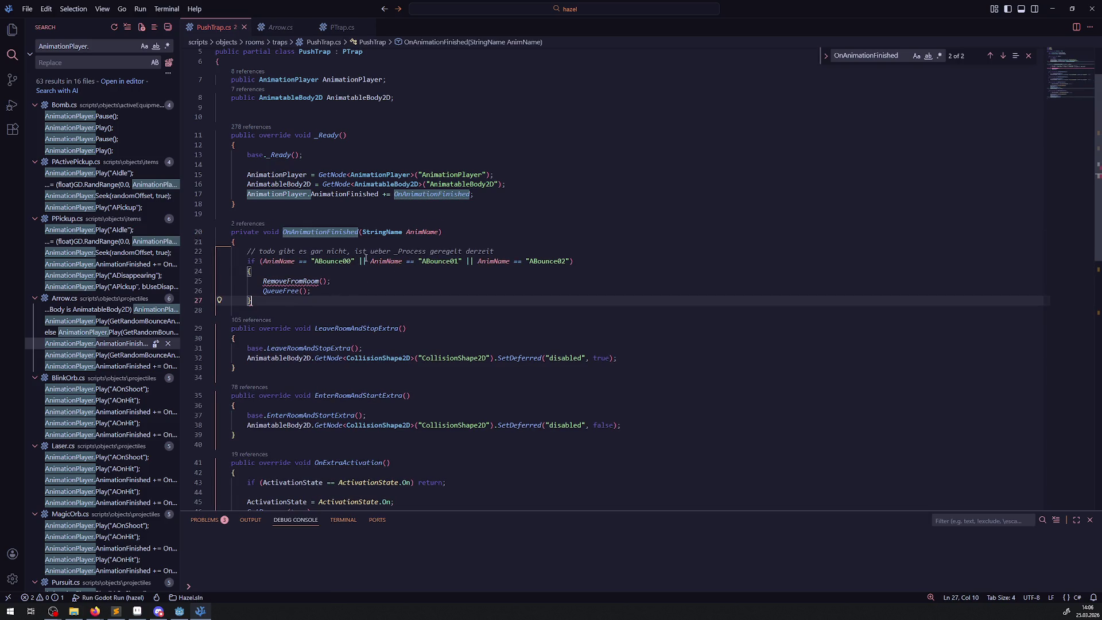
- Change the handler's condition to AnimName == "APush", removing the extra conditions, comment and copied calls
{"action": "double_click", "coordinate": [332, 264]}
{"action": "type", "text": "Apus"}
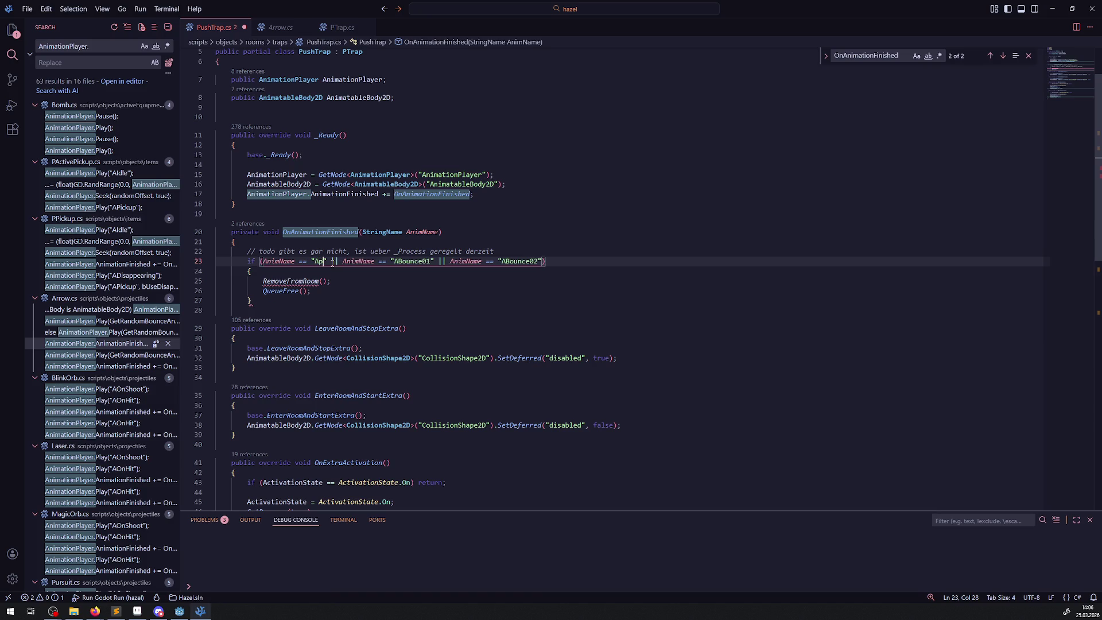
{"action": "type", "text": "h"}
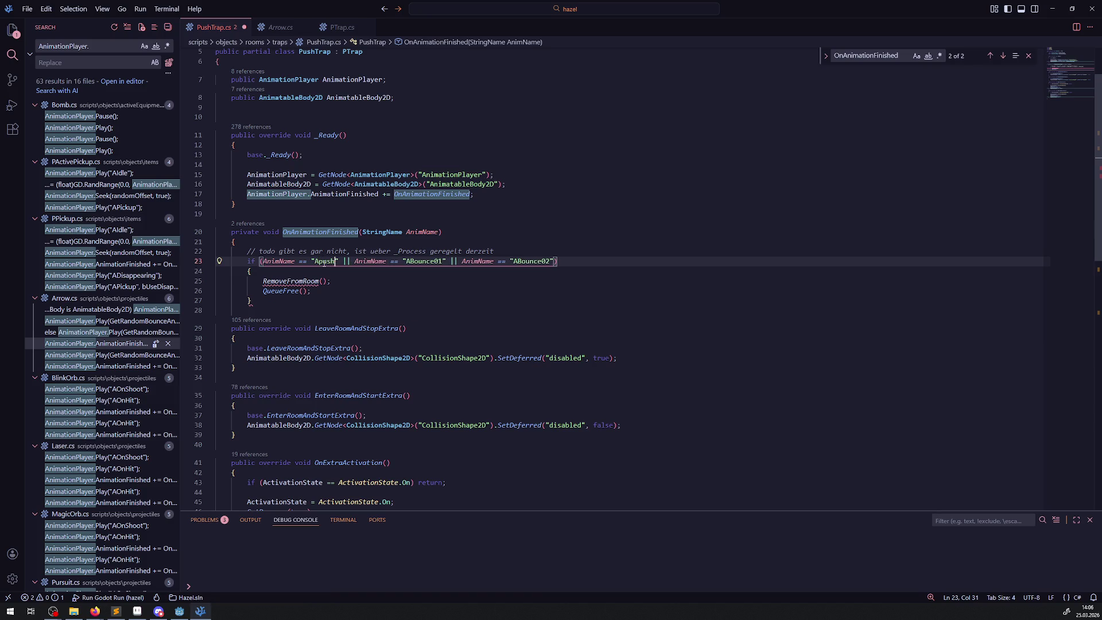
{"action": "key", "text": "BackSpace"}
{"action": "type", "text": "P"}
{"action": "left_click_drag", "start_coordinate": [344, 262], "coordinate": [562, 260]}
{"action": "key", "text": "BackSpace"}
{"action": "mouse_move", "coordinate": [495, 251]}
{"action": "left_mouse_down"}
{"action": "mouse_move", "coordinate": [218, 251]}
{"action": "mouse_move", "coordinate": [314, 281]}
{"action": "left_mouse_up"}
{"action": "key", "text": "BackSpace"}
{"action": "key", "text": "BackSpace"}
{"action": "key", "text": "BackSpace"}
{"action": "left_click", "coordinate": [273, 282]}
{"action": "key", "text": "Return"}
{"action": "type", "text": "}"}
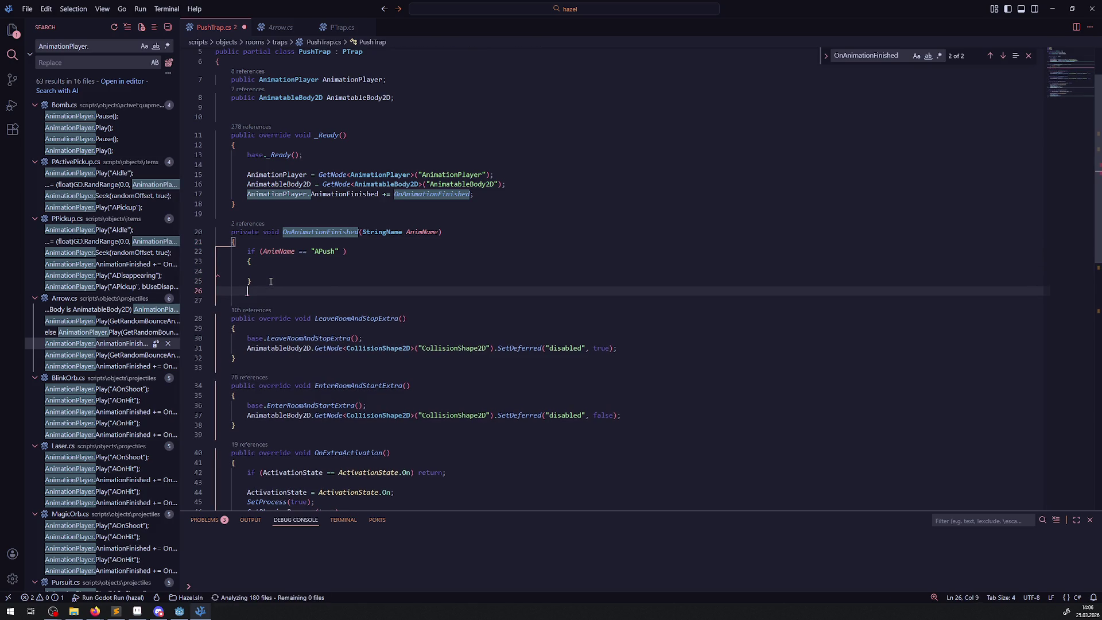
- Add an early return at the handler's top when the state is ActivationState.Off
{"action": "scroll", "coordinate": [455, 441], "scroll_direction": "down", "scroll_amount": 2}
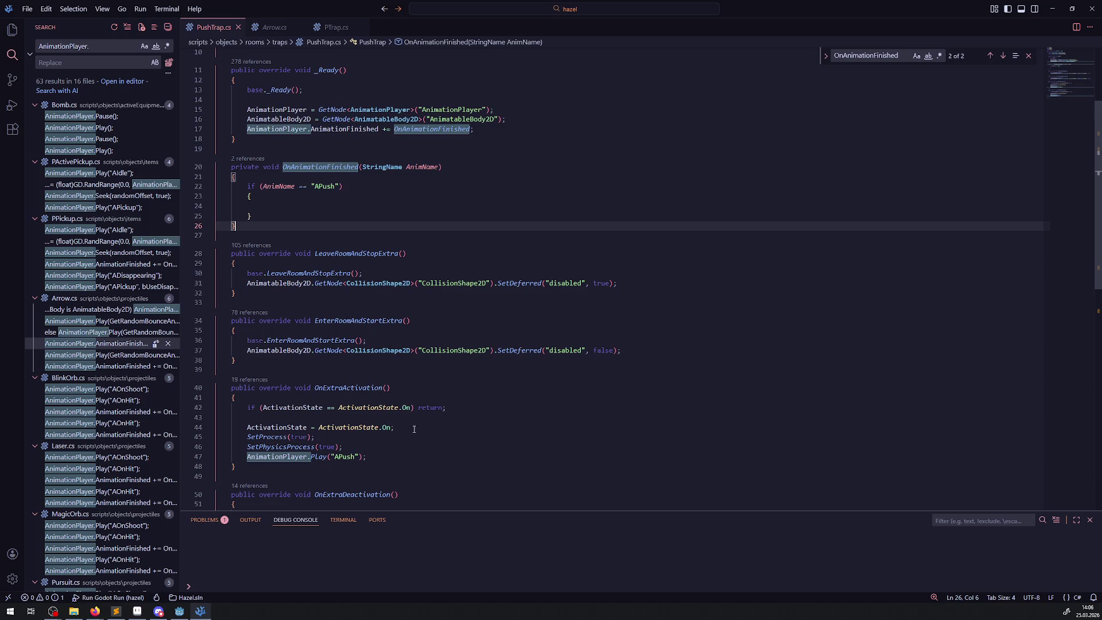
{"action": "left_click", "coordinate": [279, 207]}
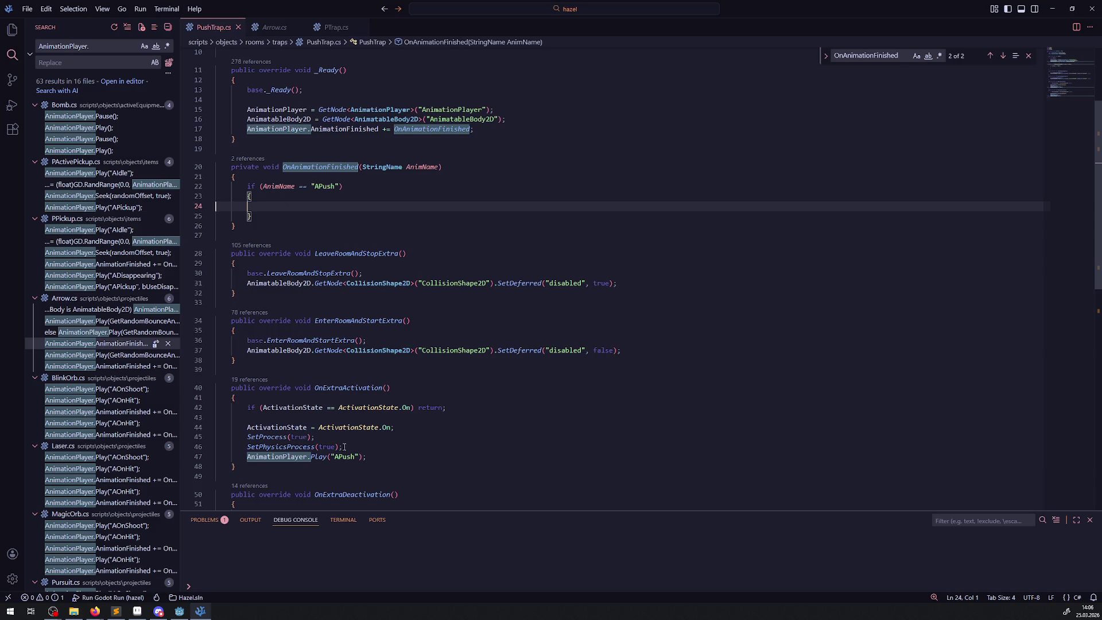
{"action": "left_click_drag", "start_coordinate": [421, 428], "coordinate": [217, 417]}
{"action": "left_click_drag", "start_coordinate": [446, 407], "coordinate": [228, 407]}
{"action": "key", "text": "ctrl+c"}
{"action": "left_click", "coordinate": [300, 179]}
{"action": "key", "text": "Return"}
{"action": "key", "text": "ctrl+v"}
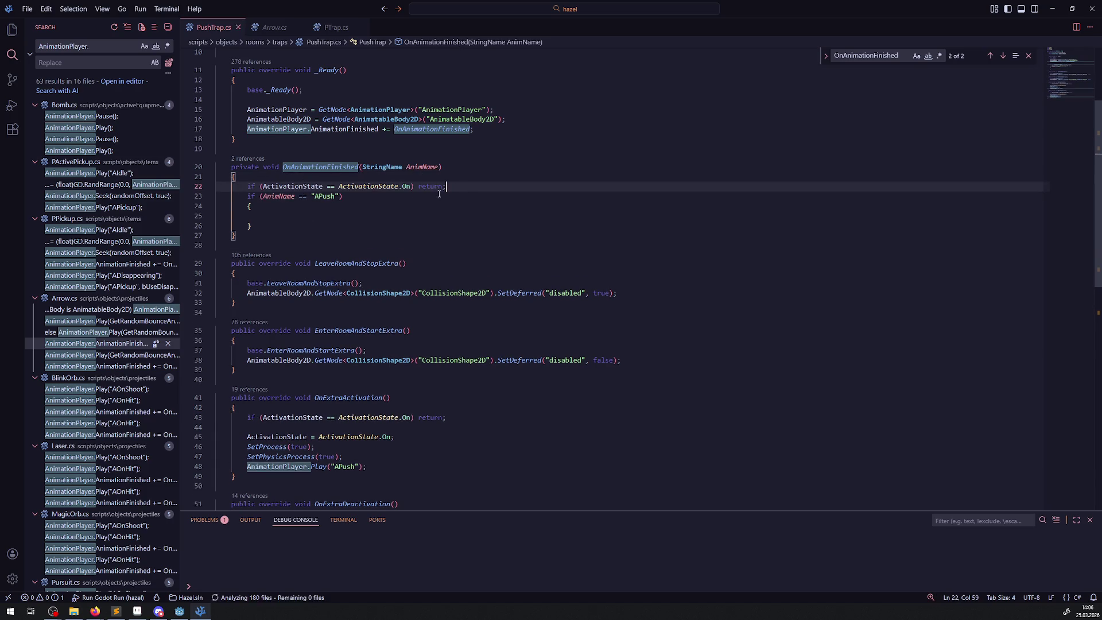
{"action": "key", "text": "Left"}
{"action": "key", "text": "Left"}
{"action": "key", "text": "Left"}
{"action": "key", "text": "BackSpace"}
{"action": "type", "text": "ff"}
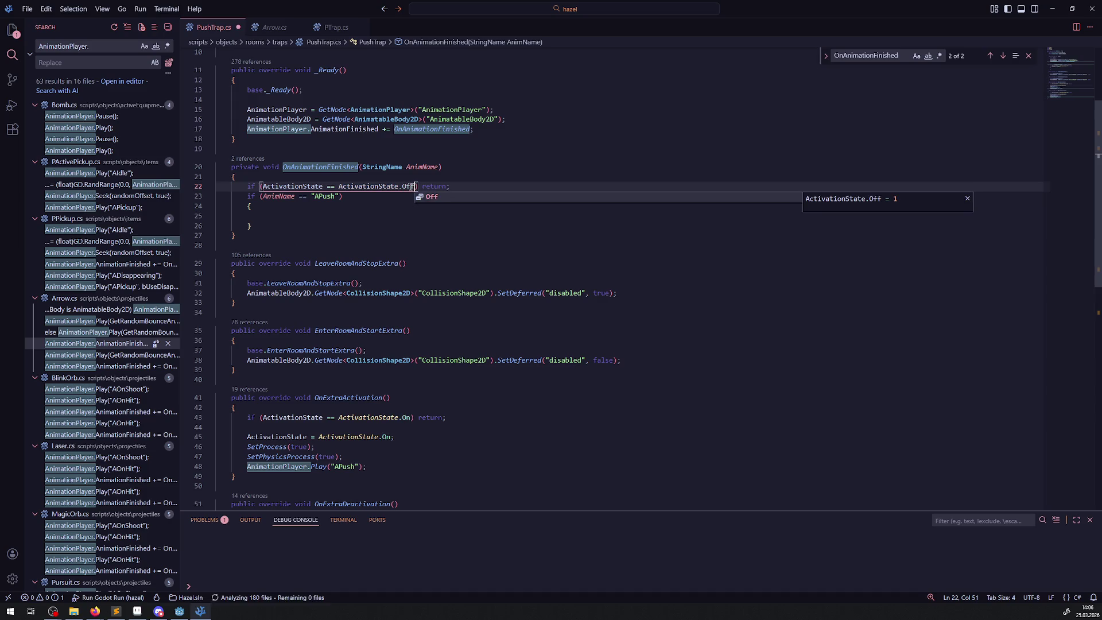
- Add AnimationPlayer.Play("APush") inside the APush branch, save, and build in Godot
{"action": "scroll", "coordinate": [343, 396], "scroll_direction": "down", "scroll_amount": 3}
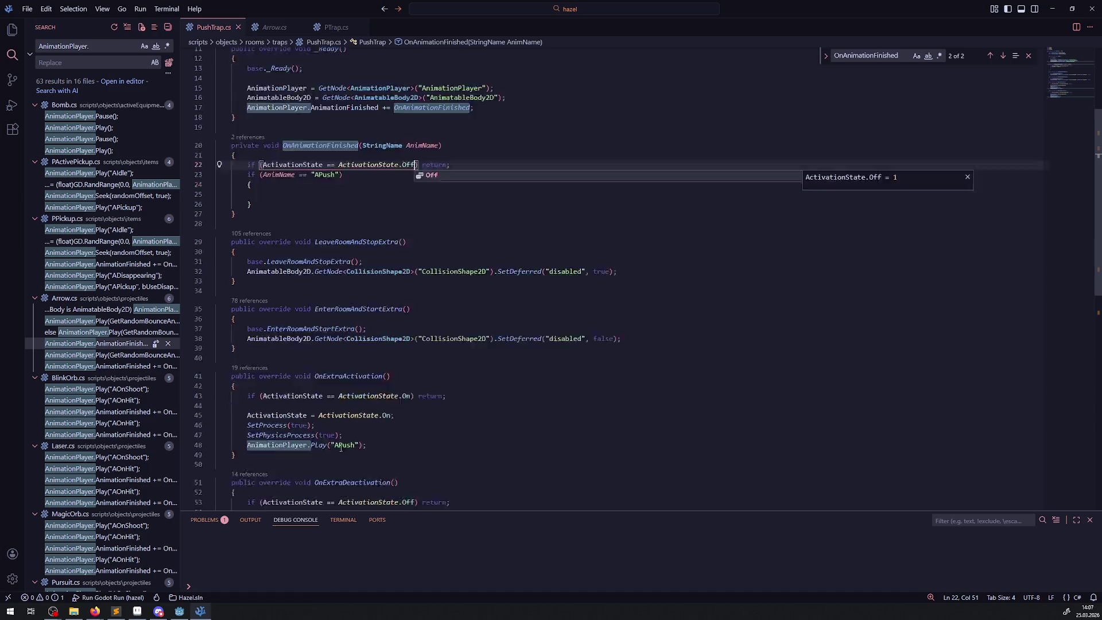
{"action": "left_click_drag", "start_coordinate": [376, 360], "coordinate": [229, 358]}
{"action": "key", "text": "ctrl+c"}
{"action": "left_click", "coordinate": [284, 103]}
{"action": "key", "text": "ctrl+v"}
{"action": "key", "text": "Down"}
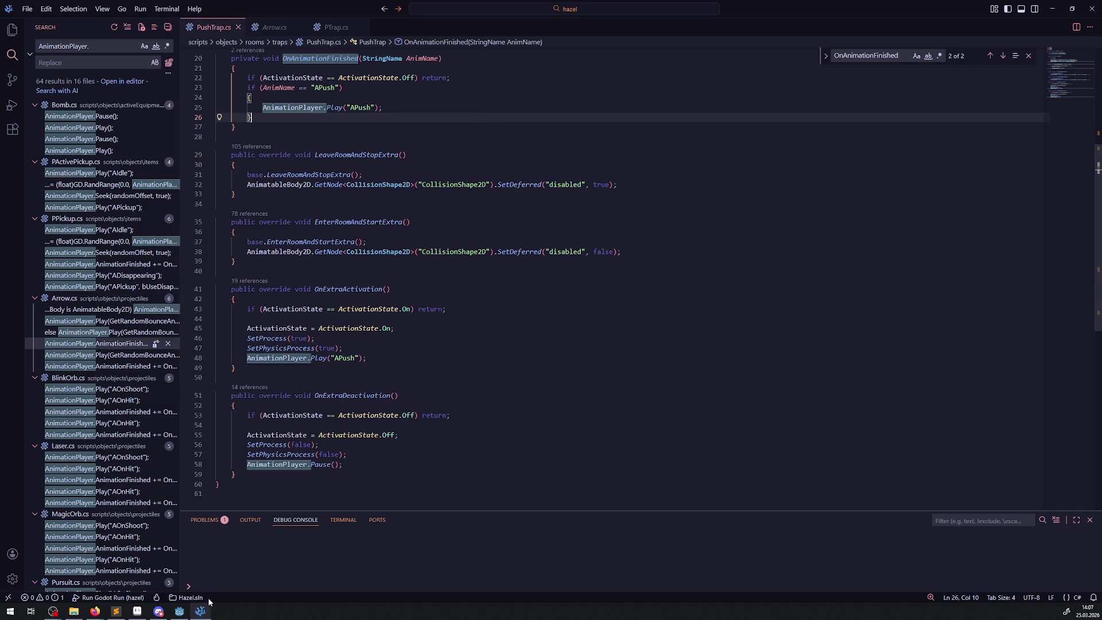
{"action": "left_click", "coordinate": [179, 610]}
{"action": "left_click", "coordinate": [951, 20]}
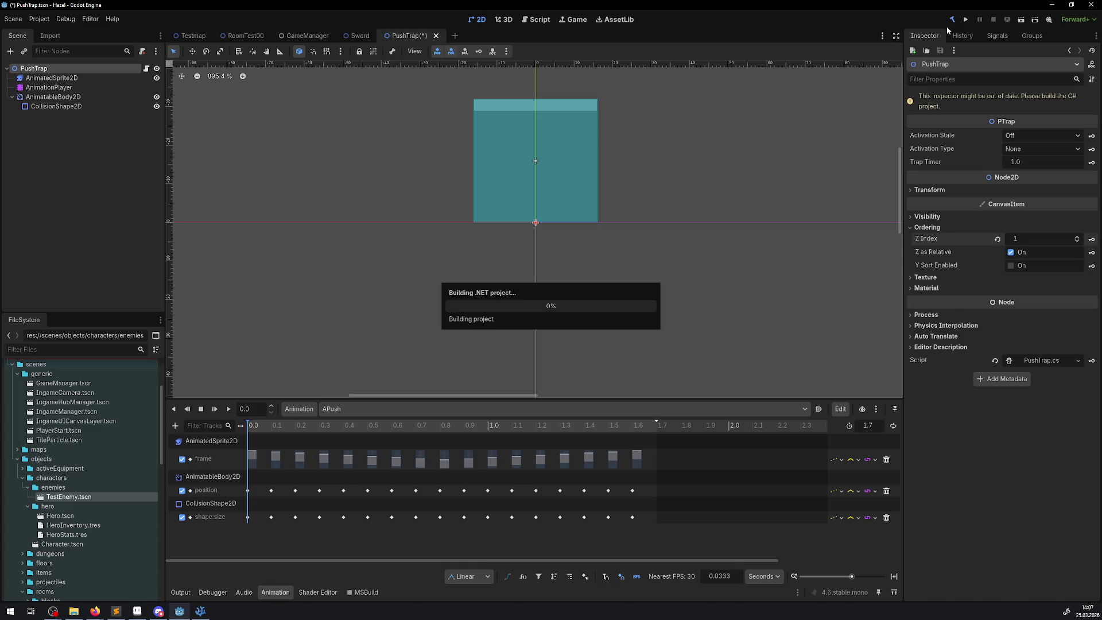
- Run the game, step the player up and down in the yellow corridor, then stop it
{"action": "left_click", "coordinate": [967, 19]}
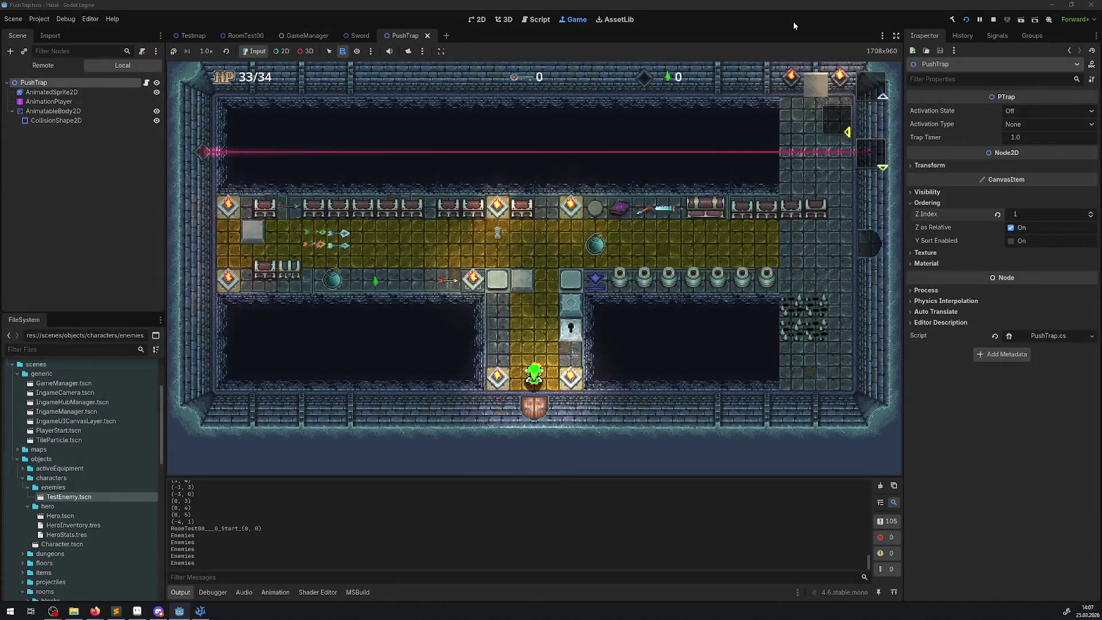
{"action": "key", "text": "Up"}
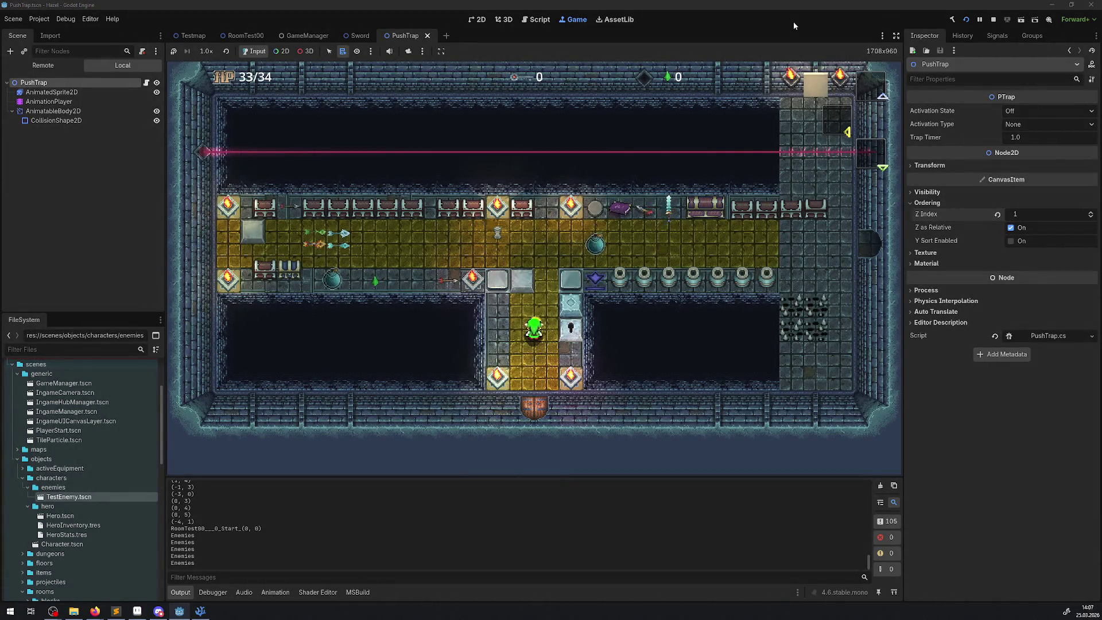
{"action": "key", "text": "Up"}
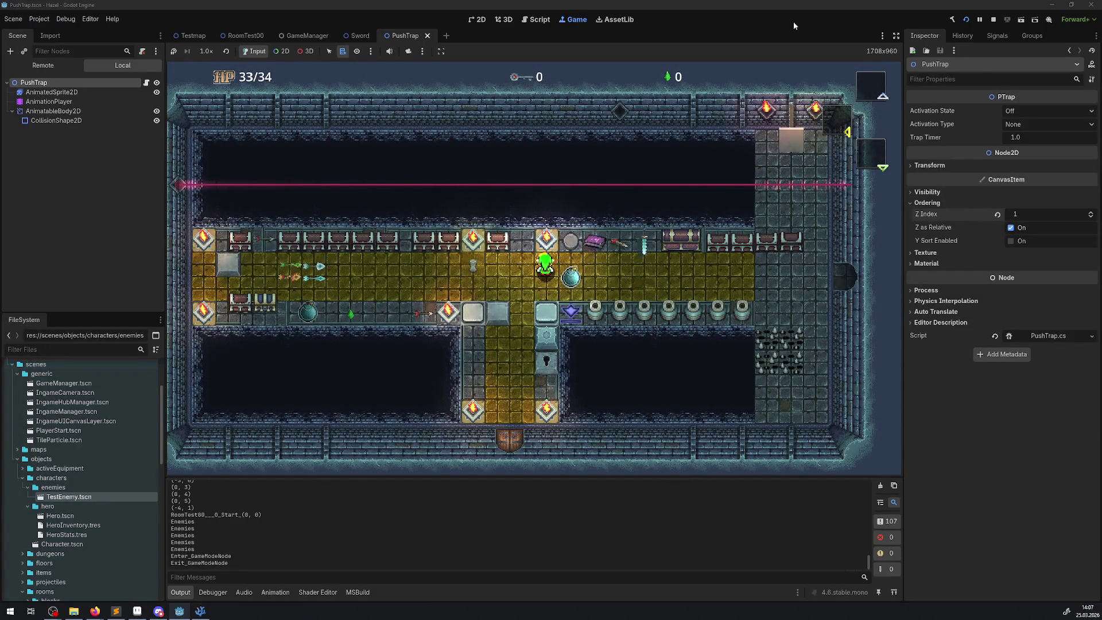
{"action": "key", "text": "Down"}
{"action": "key", "text": "Up"}
{"action": "key", "text": "Down"}
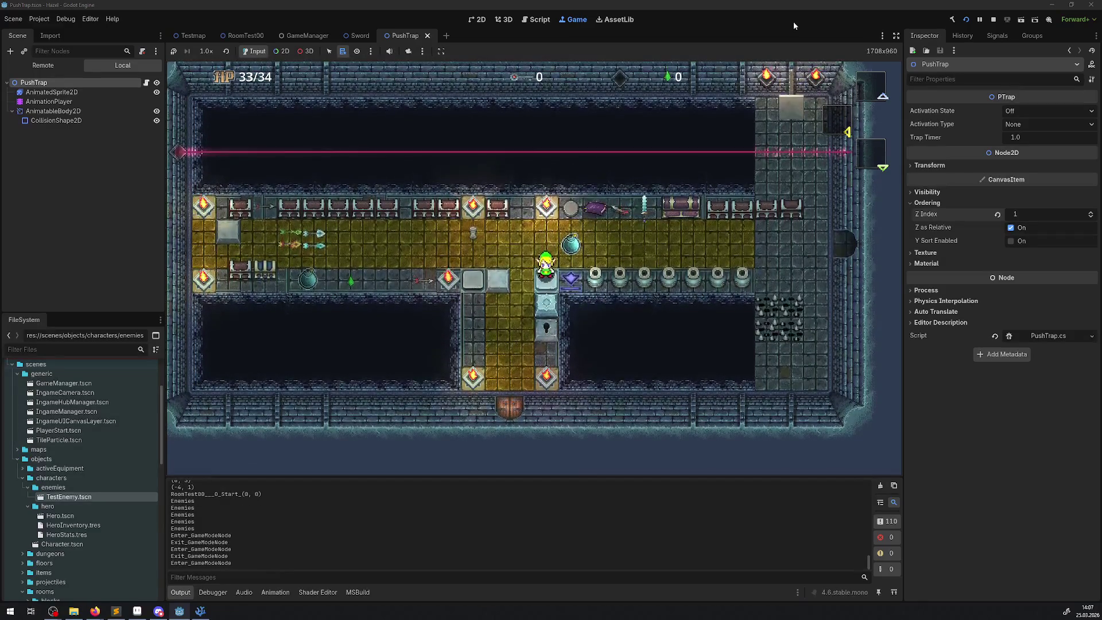
{"action": "key", "text": "Up"}
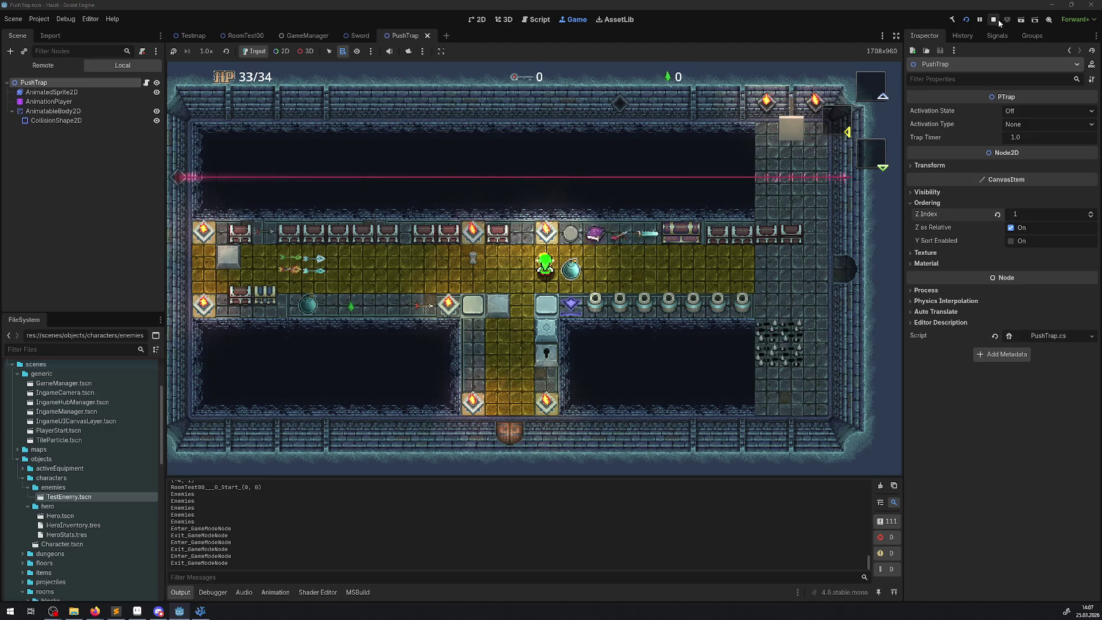
{"action": "left_click", "coordinate": [999, 21]}
{"action": "left_click", "coordinate": [200, 611]}
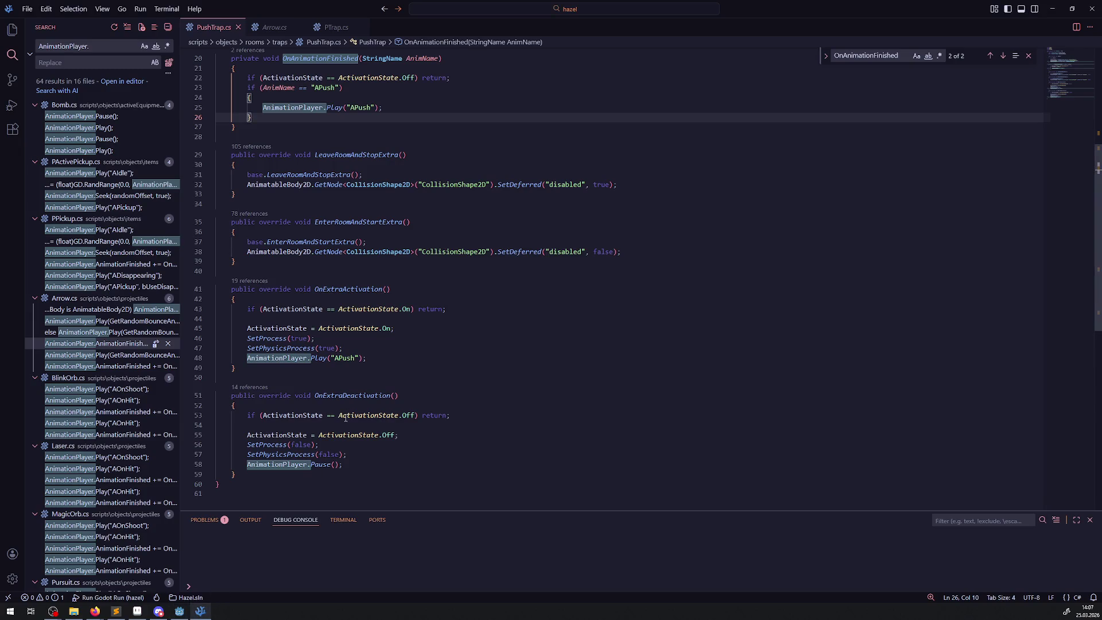
- Delete the AnimationPlayer.Pause() line from OnExtraDeactivation, leaving SetProcess(false) and SetPhysicsProcess(false)
{"action": "left_click", "coordinate": [353, 467]}
{"action": "key", "text": "ctrl+shift+k"}
{"action": "left_click", "coordinate": [441, 442]}
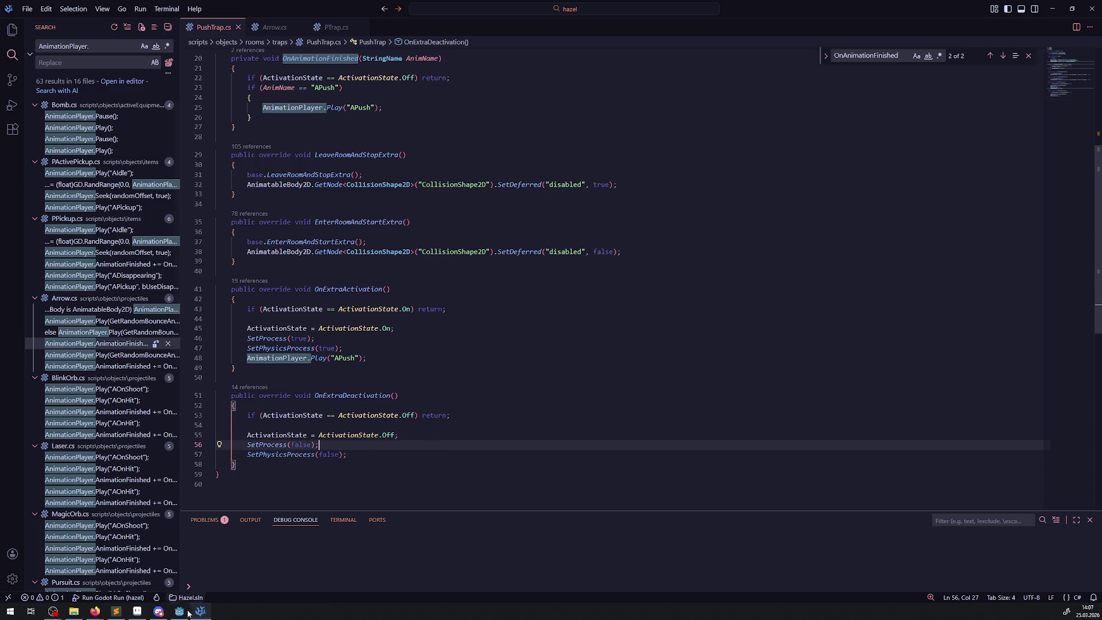
{"action": "mouse_move", "coordinate": [183, 613]}
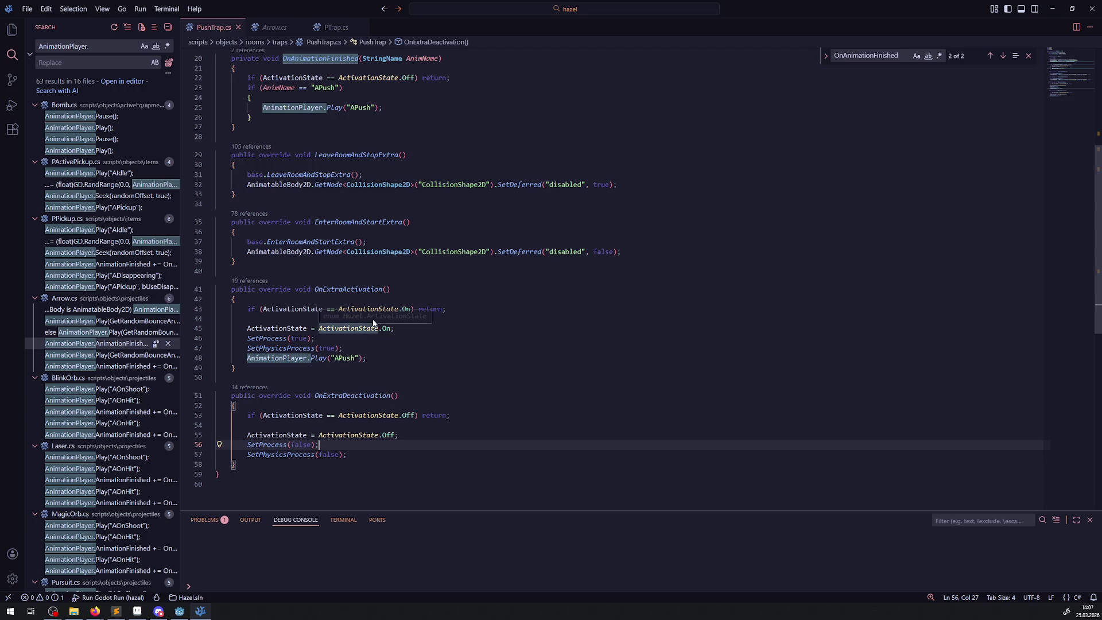
{"action": "double_click", "coordinate": [351, 223]}
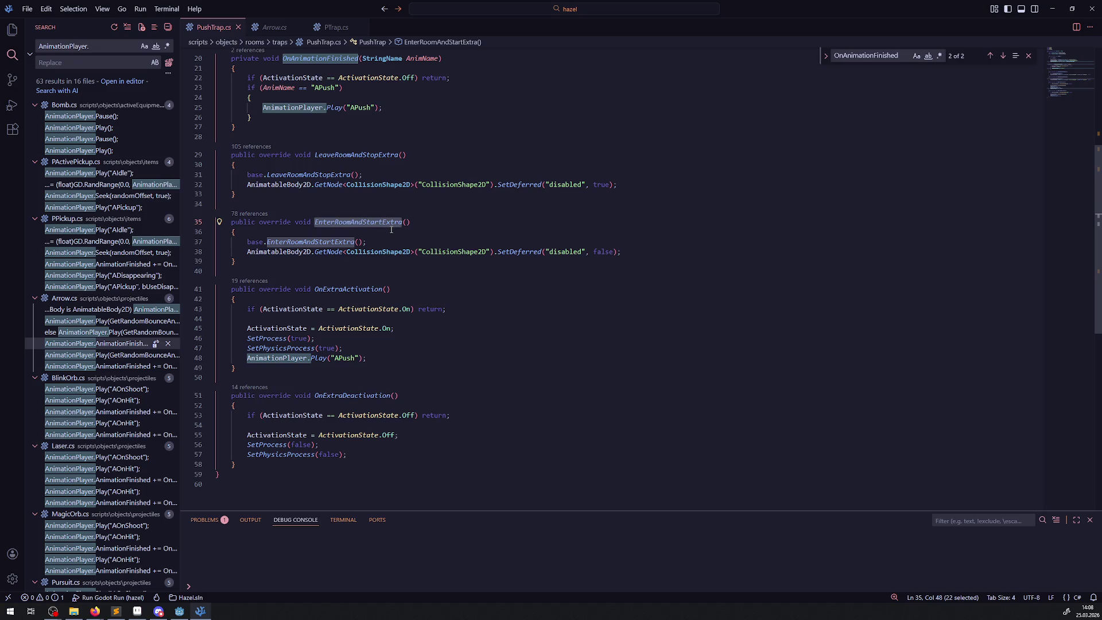
{"action": "key", "text": "alt+Left"}
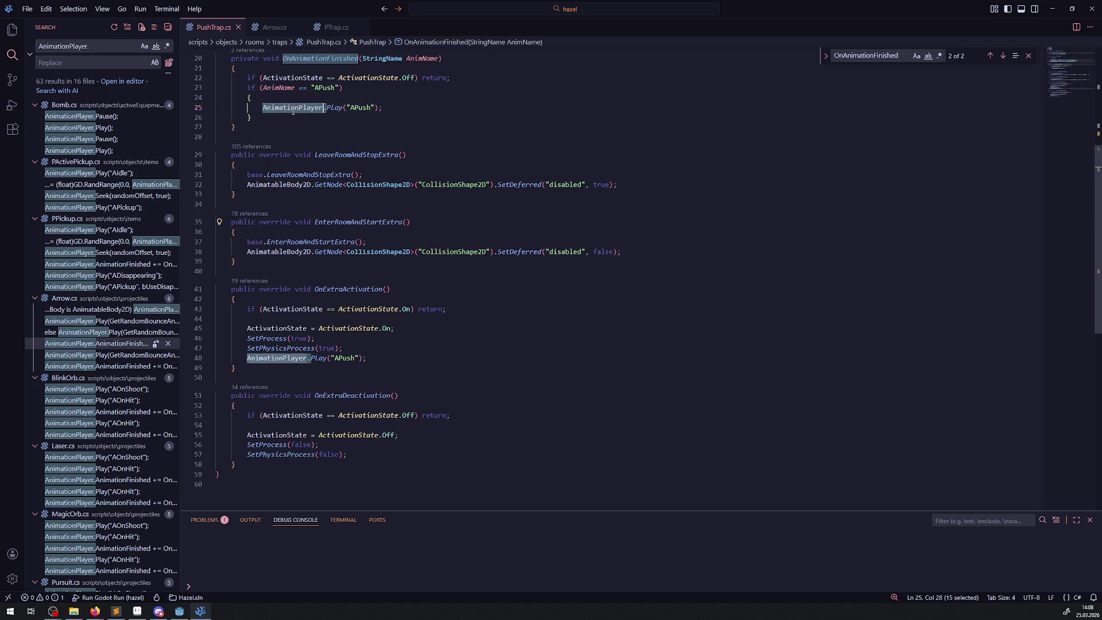
{"action": "left_click", "coordinate": [630, 186]}
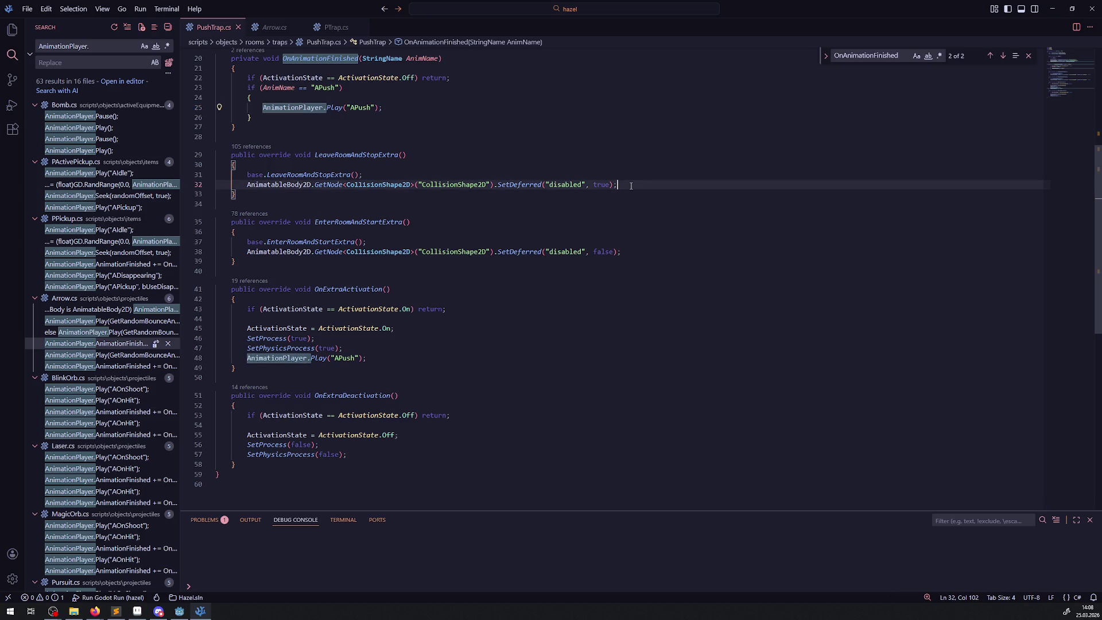
- Add an AnimationPlayer.Pause(); call on a new line in LeaveRoomAndStopExtra and save
{"action": "key", "text": "Return"}
{"action": "key", "text": "ctrl+v"}
{"action": "type", "text": ".Pau"}
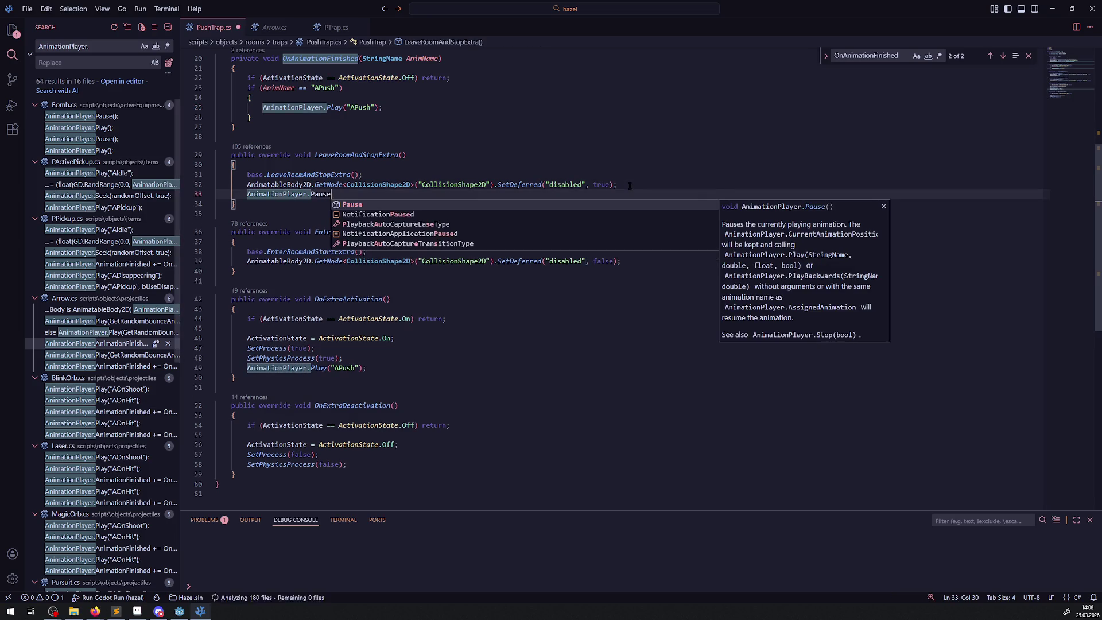
{"action": "key", "text": "Tab"}
{"action": "type", "text": "();"}
{"action": "key", "text": "ctrl+s"}
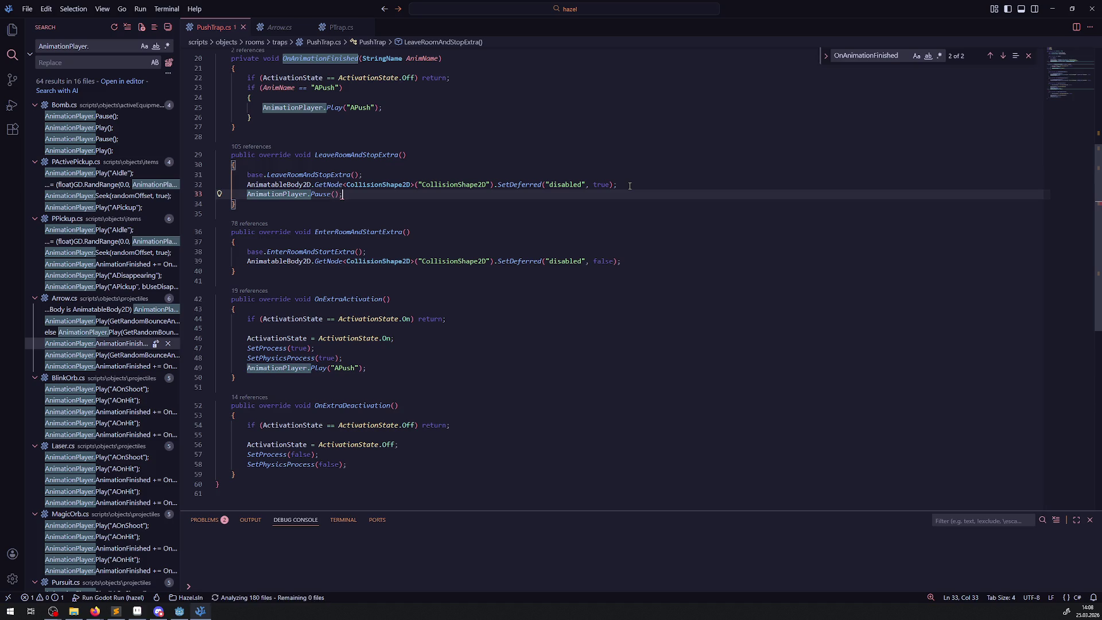
- Paste the ActivationState Off check from line 22 as a guard in front of the Pause call
{"action": "mouse_move", "coordinate": [243, 187]}
{"action": "left_mouse_down"}
{"action": "mouse_move", "coordinate": [453, 188]}
{"action": "mouse_move", "coordinate": [421, 187]}
{"action": "left_mouse_up"}
{"action": "key", "text": "ctrl+c"}
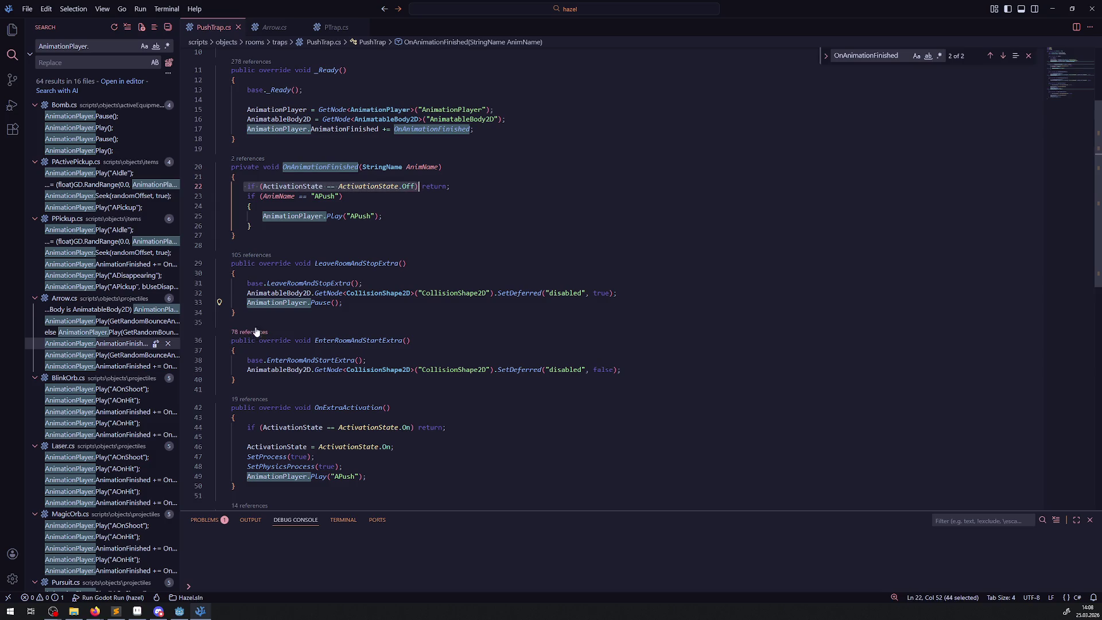
{"action": "left_click", "coordinate": [247, 303]}
{"action": "key", "text": "ctrl+v"}
{"action": "left_click", "coordinate": [415, 303]}
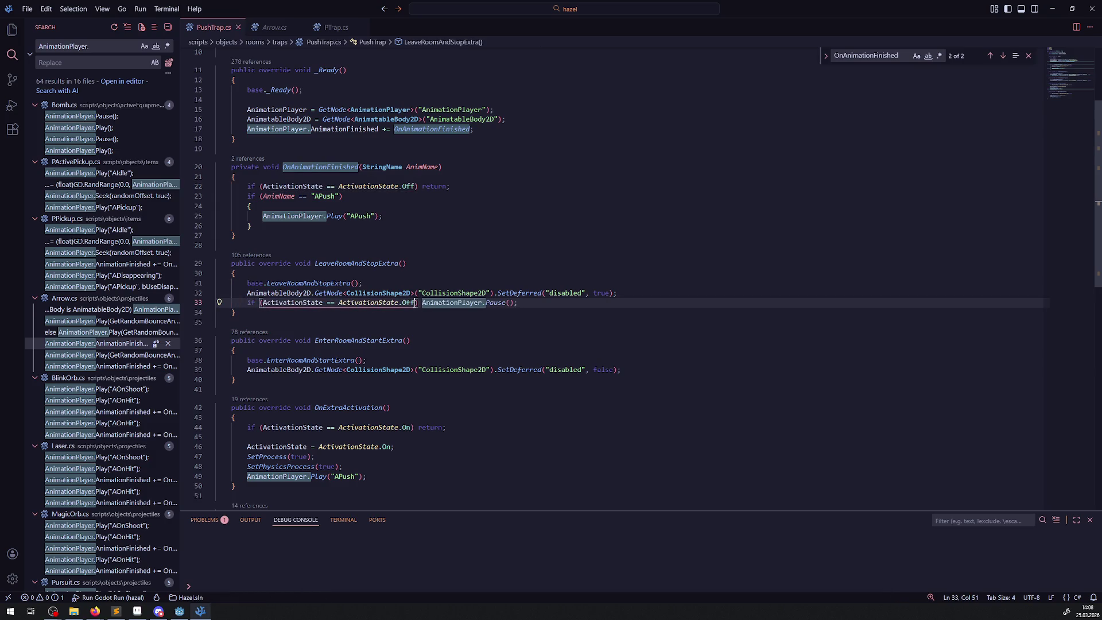
- Replace the guard condition with AnimationPlayer.IsPlaying() and save PushTrap.cs
{"action": "double_click", "coordinate": [448, 303]}
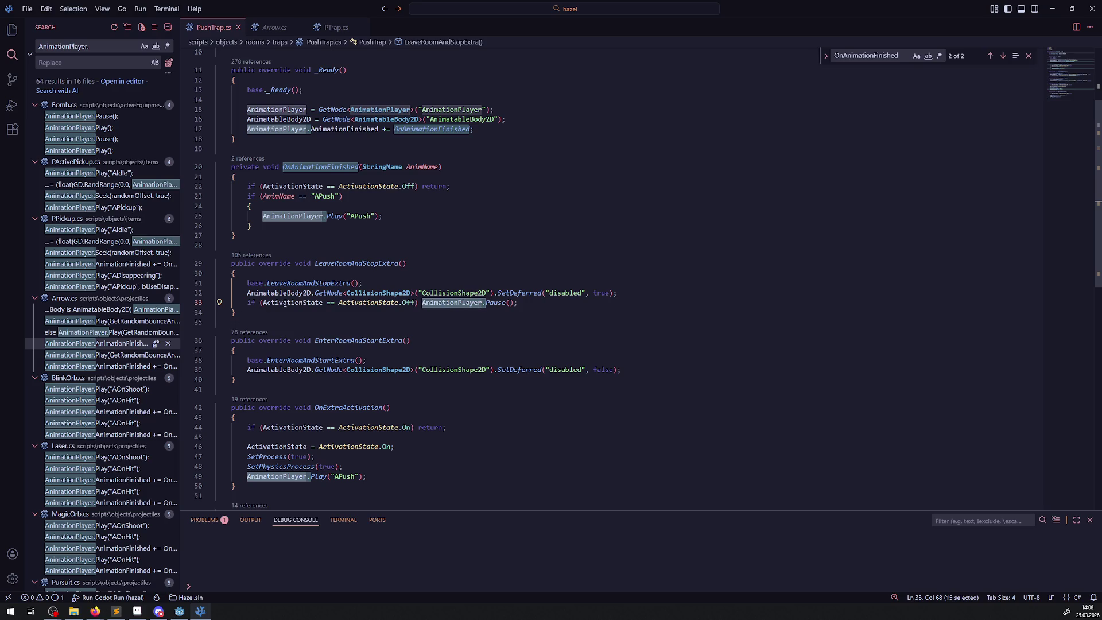
{"action": "left_click_drag", "start_coordinate": [267, 303], "coordinate": [415, 305]}
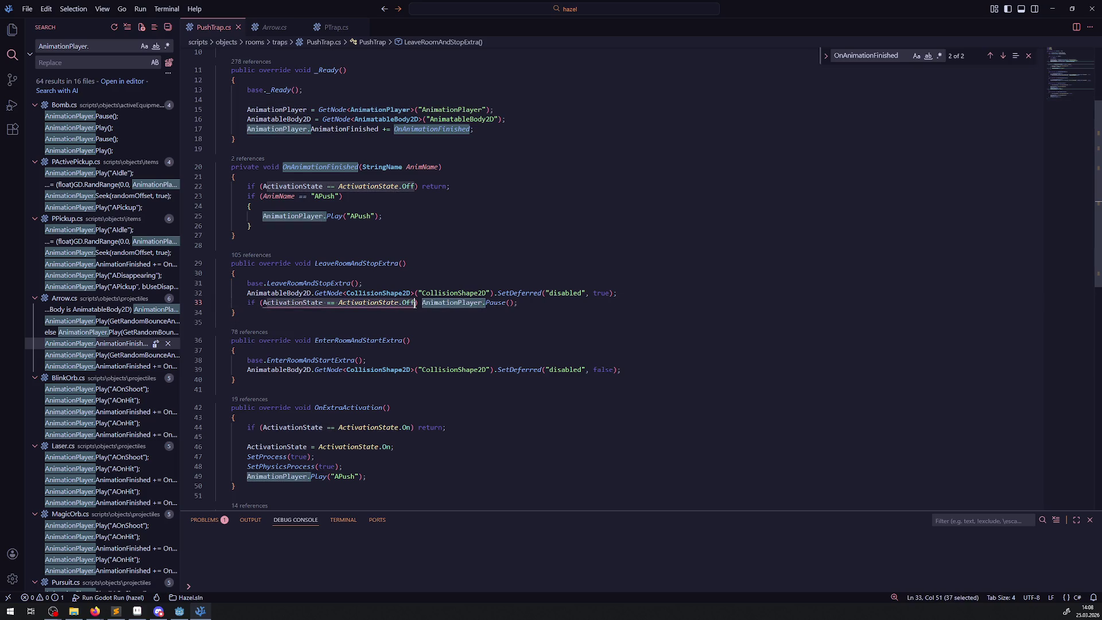
{"action": "key", "text": "BackSpace"}
{"action": "type", "text": "AnimationPlayer.Pl"}
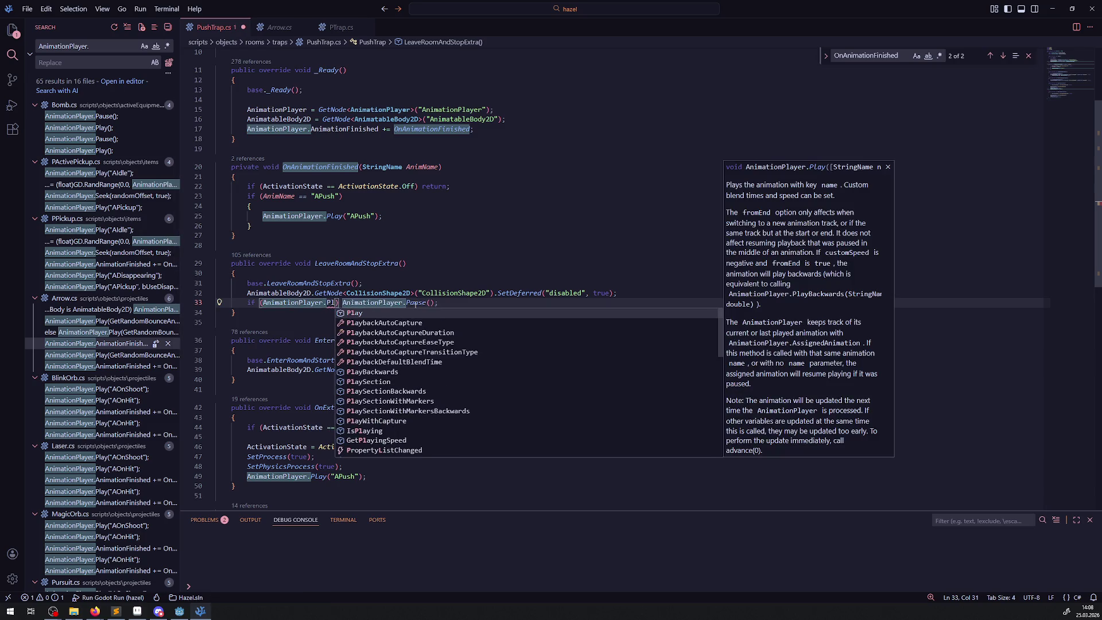
{"action": "left_click", "coordinate": [368, 430]}
{"action": "type", "text": "()"}
{"action": "key", "text": "ctrl+s"}
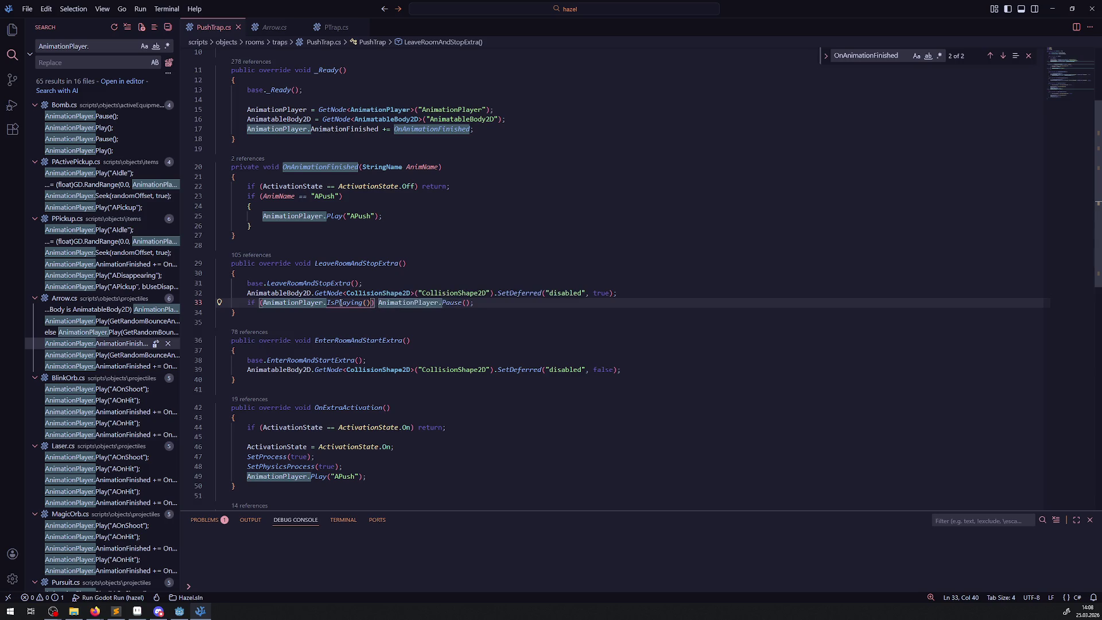
- Copy the guarded line into EnterRoomAndStartExtra, change Pause() to Play(), and save
{"action": "left_click_drag", "start_coordinate": [247, 303], "coordinate": [479, 303]}
{"action": "left_click", "coordinate": [653, 373]}
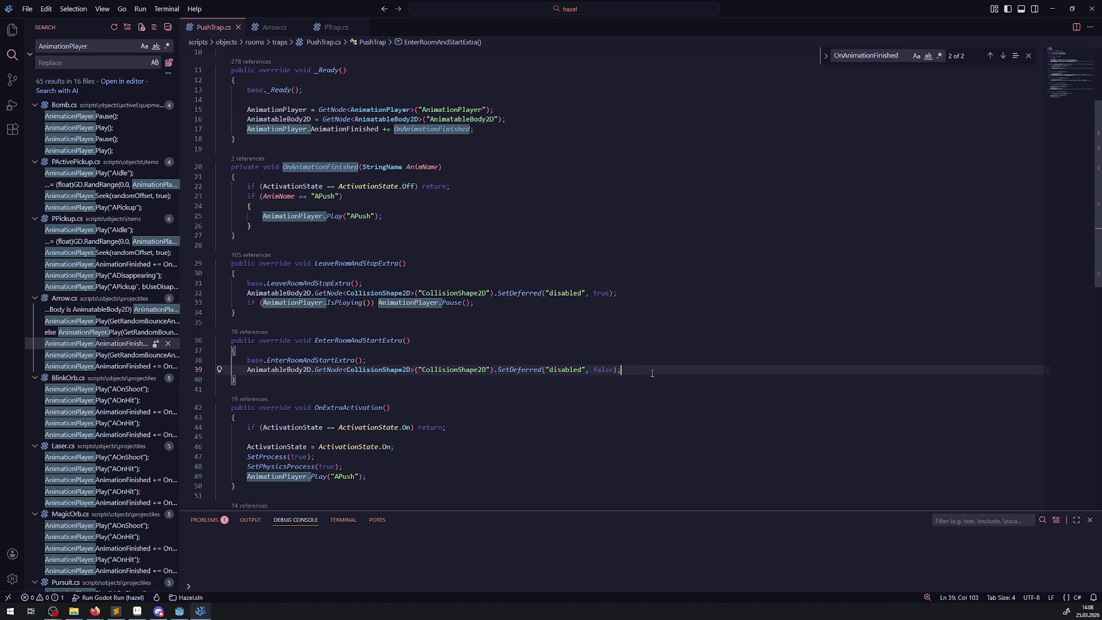
{"action": "key", "text": "Return"}
{"action": "key", "text": "ctrl+v"}
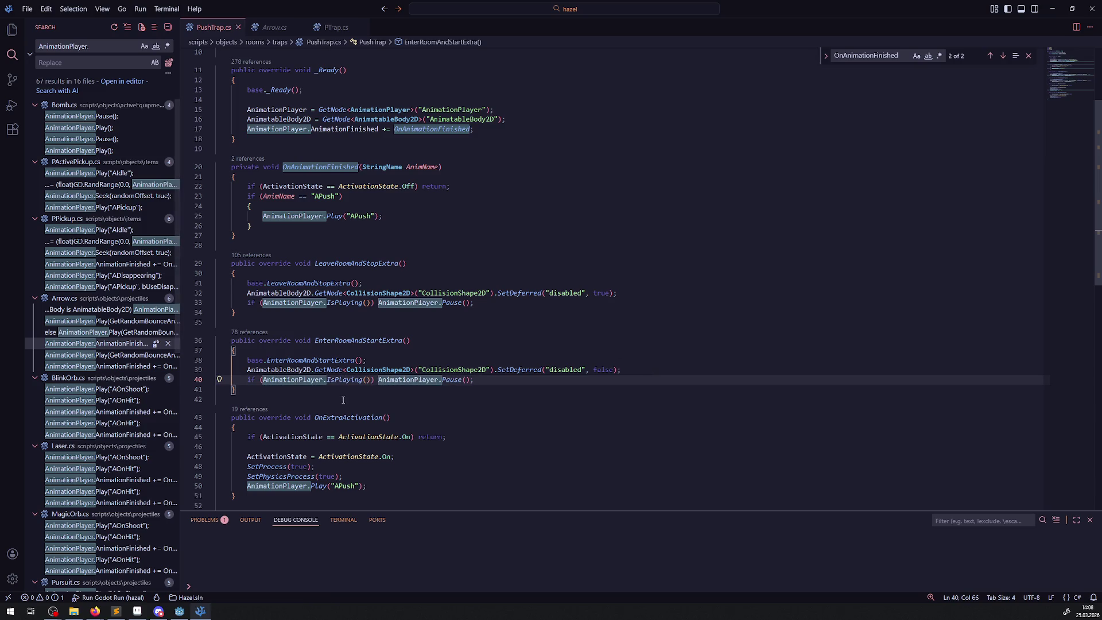
{"action": "left_click", "coordinate": [461, 380]}
{"action": "key", "text": "BackSpace"}
{"action": "key", "text": "BackSpace"}
{"action": "key", "text": "BackSpace"}
{"action": "type", "text": "l"}
{"action": "key", "text": "Tab"}
{"action": "key", "text": "ctrl+s"}
{"action": "left_click", "coordinate": [448, 334]}
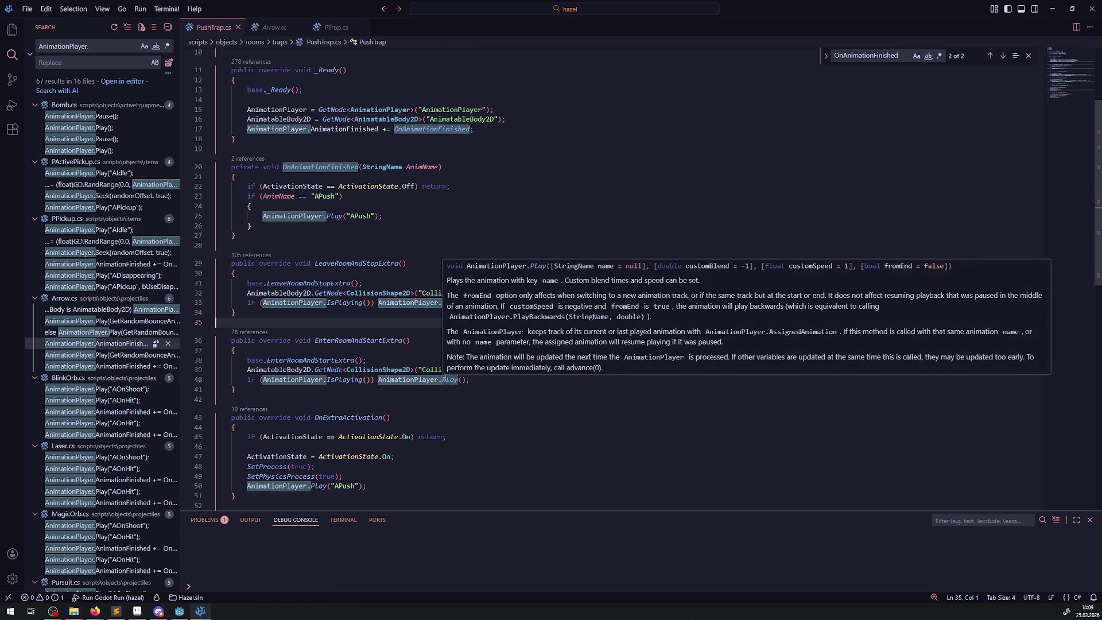
{"action": "left_click", "coordinate": [287, 27]}
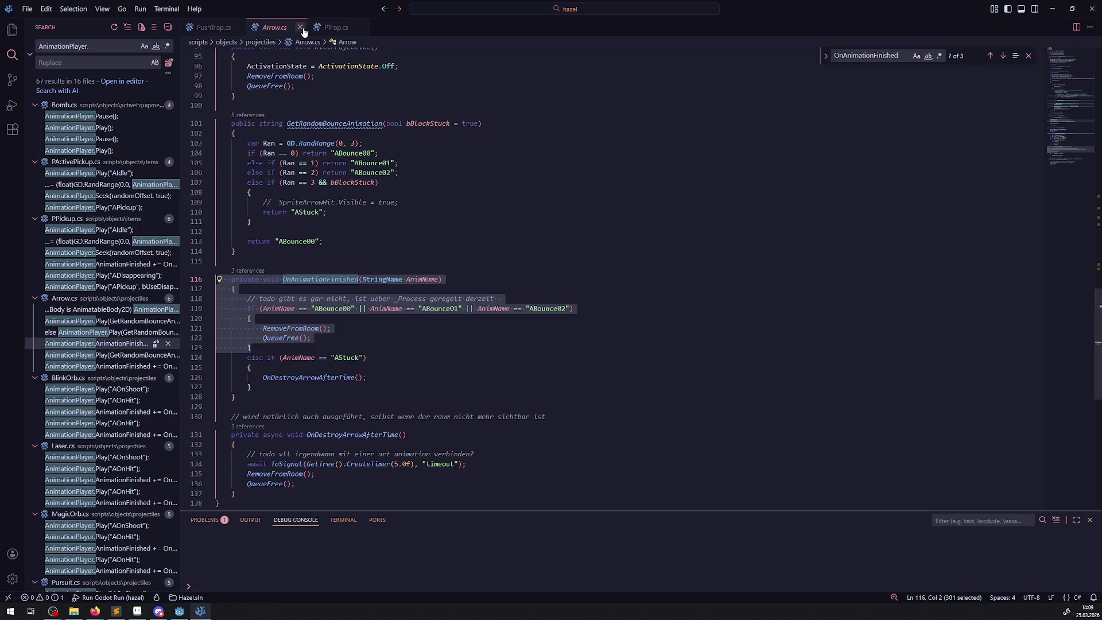
- Copy PauseRoomExtra and ContinueRoomExtra from PTrap.cs into PushTrap.cs below OnAnimationFinished
{"action": "left_click", "coordinate": [300, 27]}
{"action": "scroll", "coordinate": [345, 279], "scroll_direction": "up", "scroll_amount": 2}
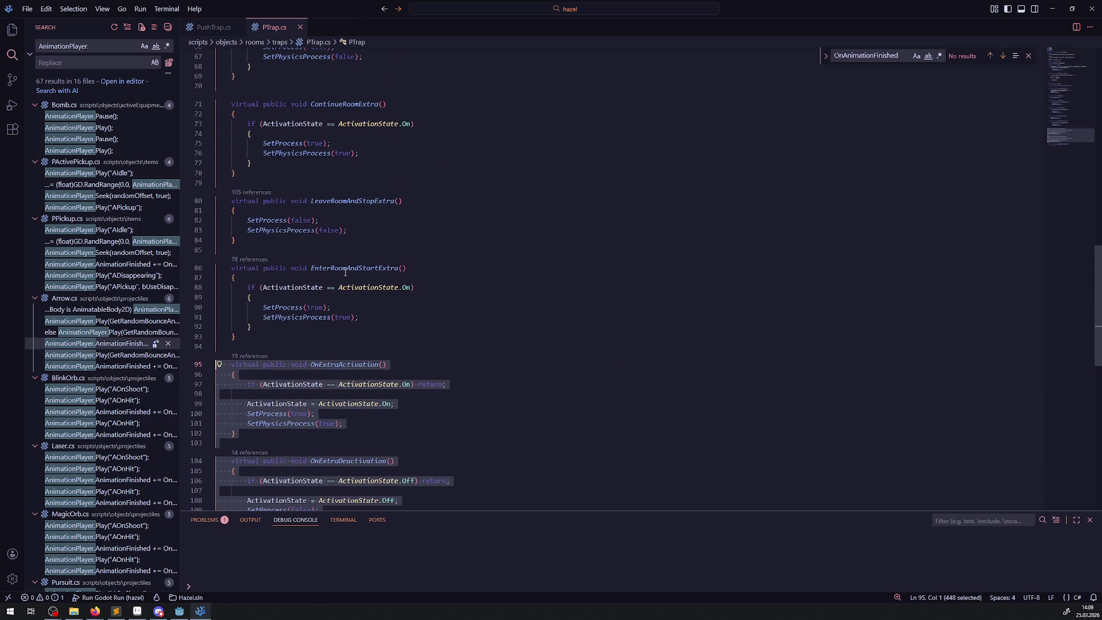
{"action": "scroll", "coordinate": [325, 230], "scroll_direction": "up", "scroll_amount": 3}
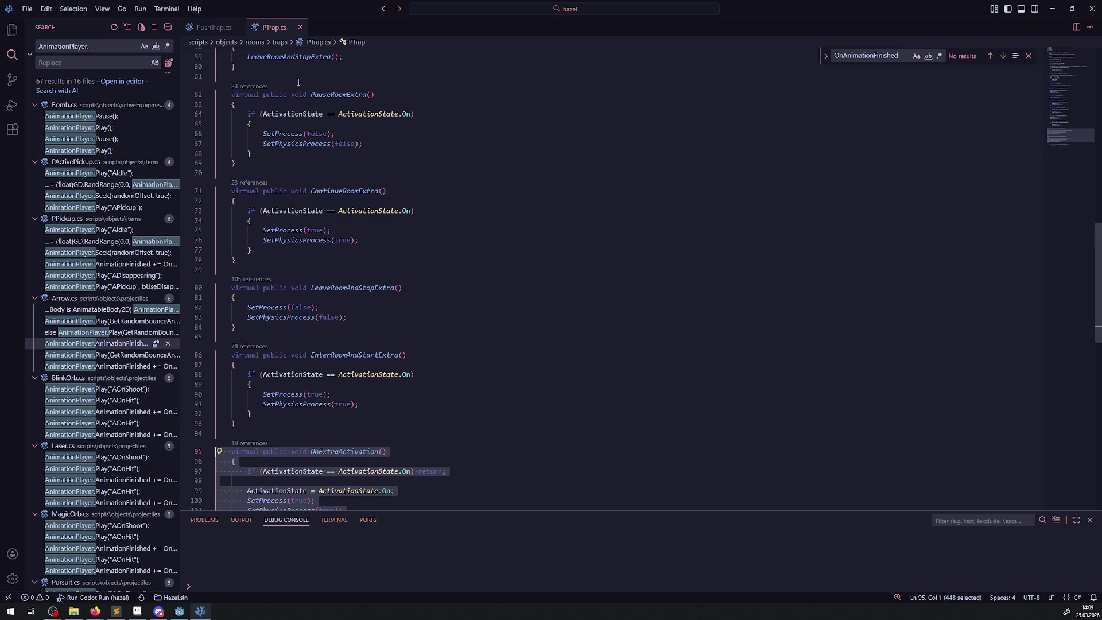
{"action": "mouse_move", "coordinate": [298, 83]}
{"action": "left_mouse_down"}
{"action": "mouse_move", "coordinate": [345, 241]}
{"action": "mouse_move", "coordinate": [337, 263]}
{"action": "left_mouse_up"}
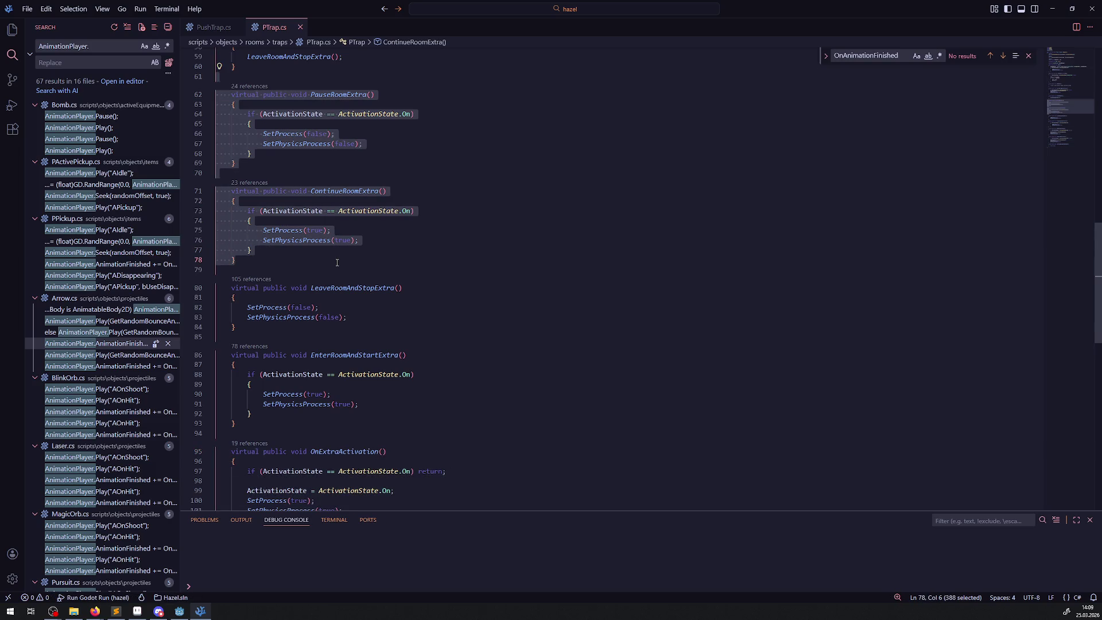
{"action": "left_click", "coordinate": [212, 27]}
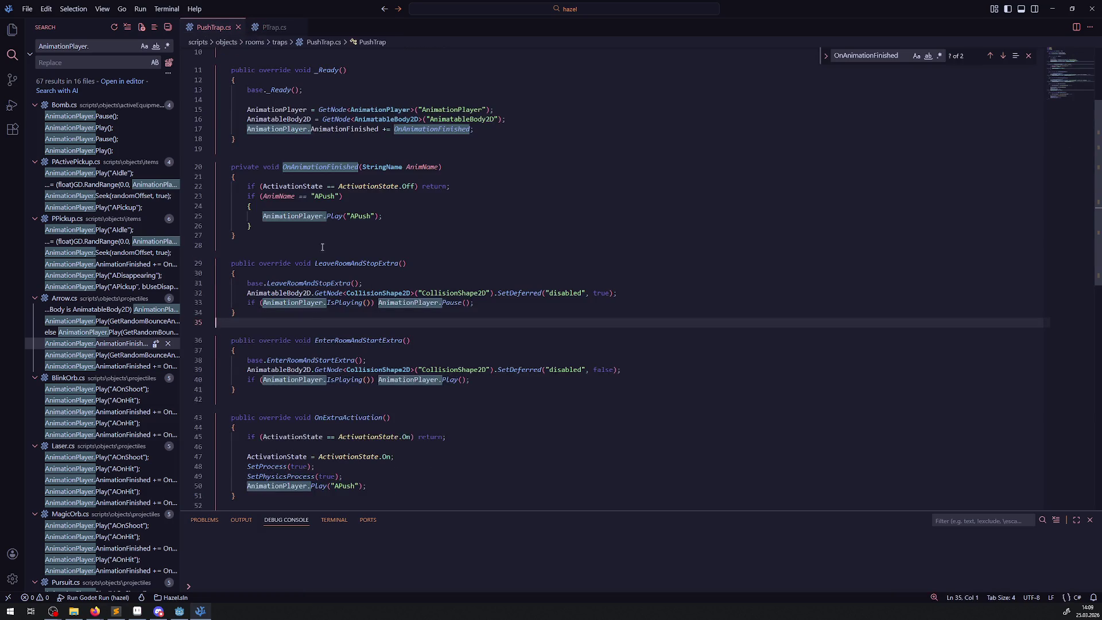
{"action": "scroll", "coordinate": [320, 232], "scroll_direction": "down", "scroll_amount": 2}
{"action": "left_click", "coordinate": [255, 171]}
{"action": "key", "text": "Return"}
{"action": "key", "text": "Return"}
{"action": "key", "text": "ctrl+v"}
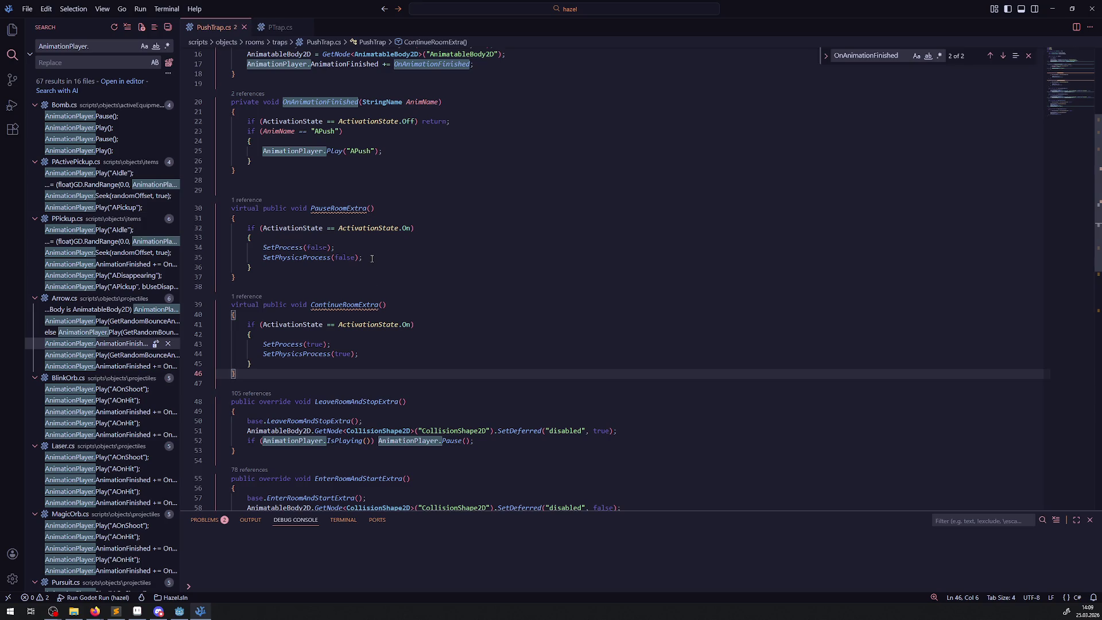
- Change virtual to override on both pasted methods and save
{"action": "double_click", "coordinate": [244, 209]}
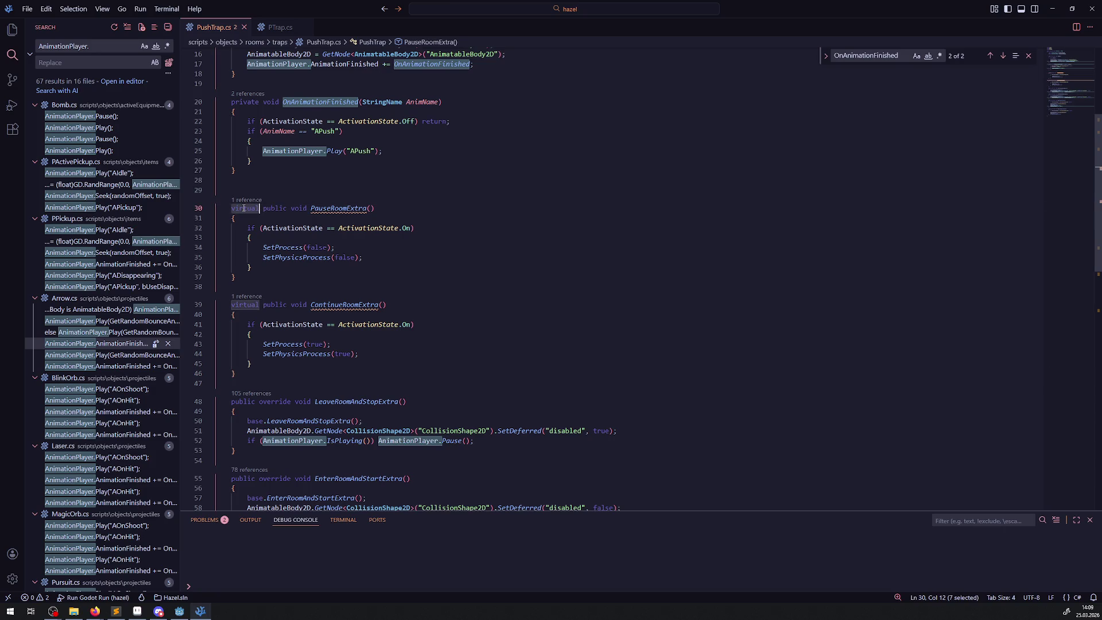
{"action": "key", "text": "Delete"}
{"action": "key", "text": "Delete"}
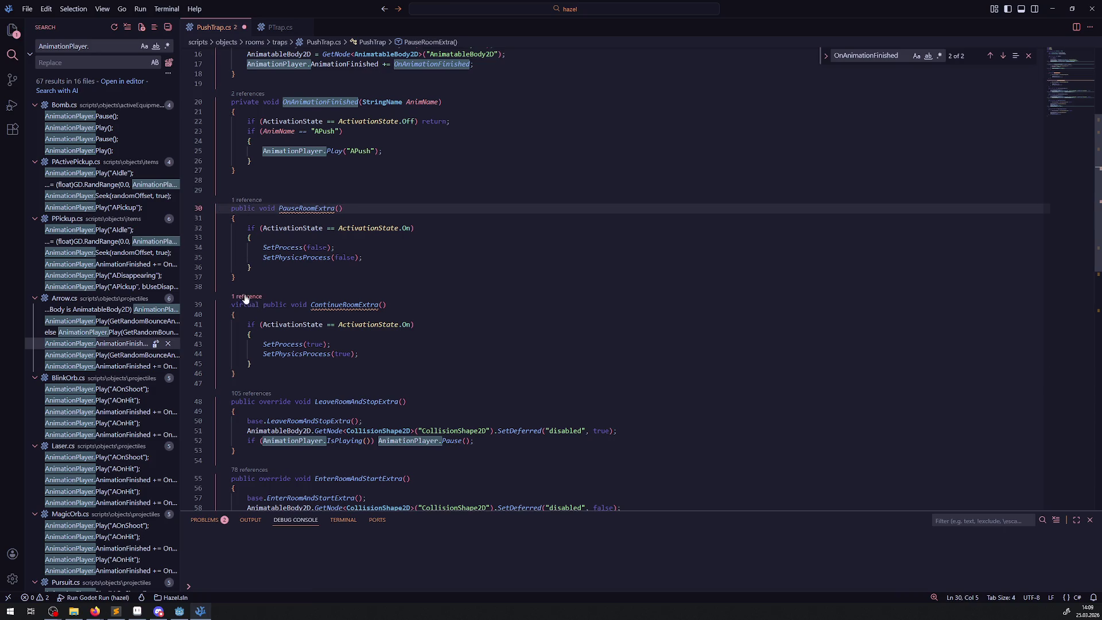
{"action": "double_click", "coordinate": [245, 305]}
{"action": "key", "text": "Delete"}
{"action": "key", "text": "Delete"}
{"action": "double_click", "coordinate": [275, 401]}
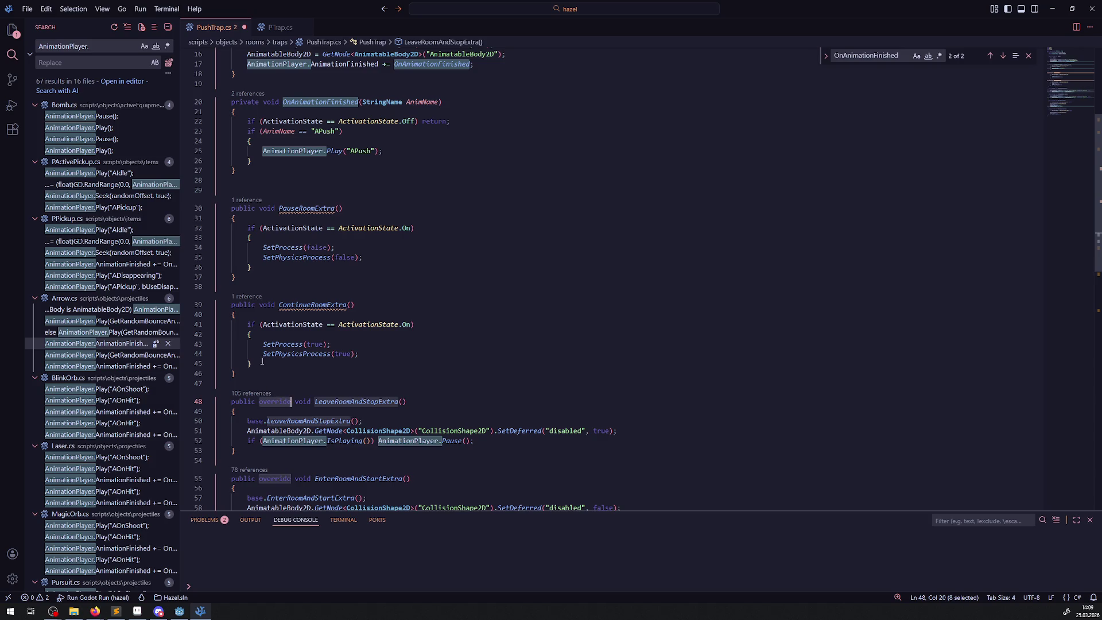
{"action": "key", "text": "ctrl+c"}
{"action": "left_click", "coordinate": [260, 305]}
{"action": "key", "text": "ctrl+v"}
{"action": "left_click", "coordinate": [259, 208]}
{"action": "key", "text": "ctrl+v"}
{"action": "key", "text": "ctrl+s"}
- Replace the method bodies with base.PauseRoomExtra(); and base.ContinueRoomExtra(); calls
{"action": "left_click_drag", "start_coordinate": [315, 209], "coordinate": [389, 212]}
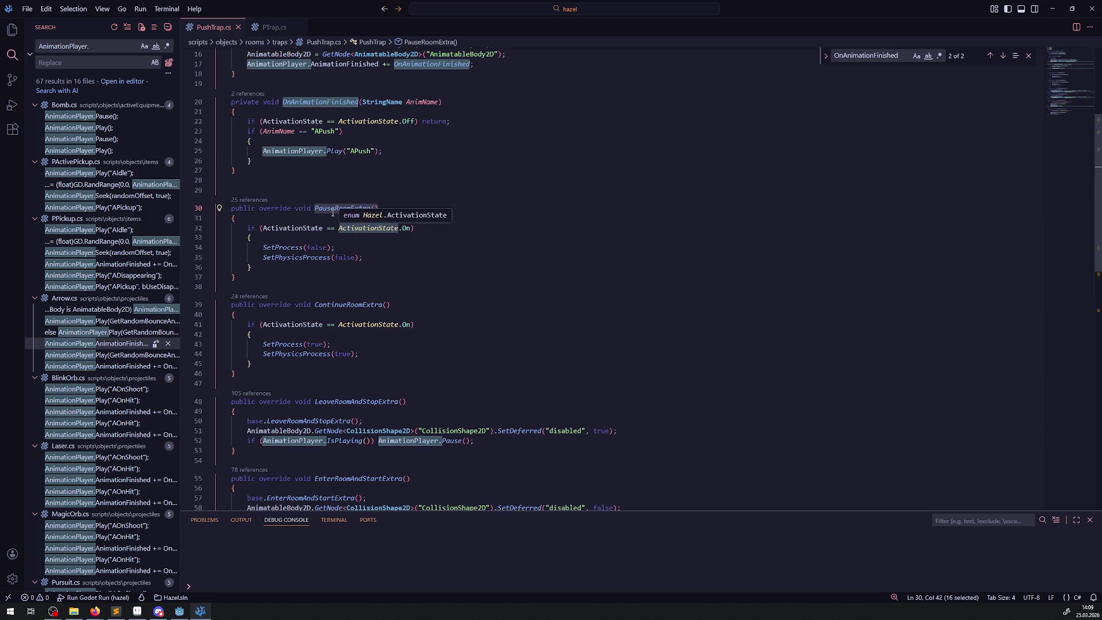
{"action": "left_click_drag", "start_coordinate": [252, 268], "coordinate": [248, 228]}
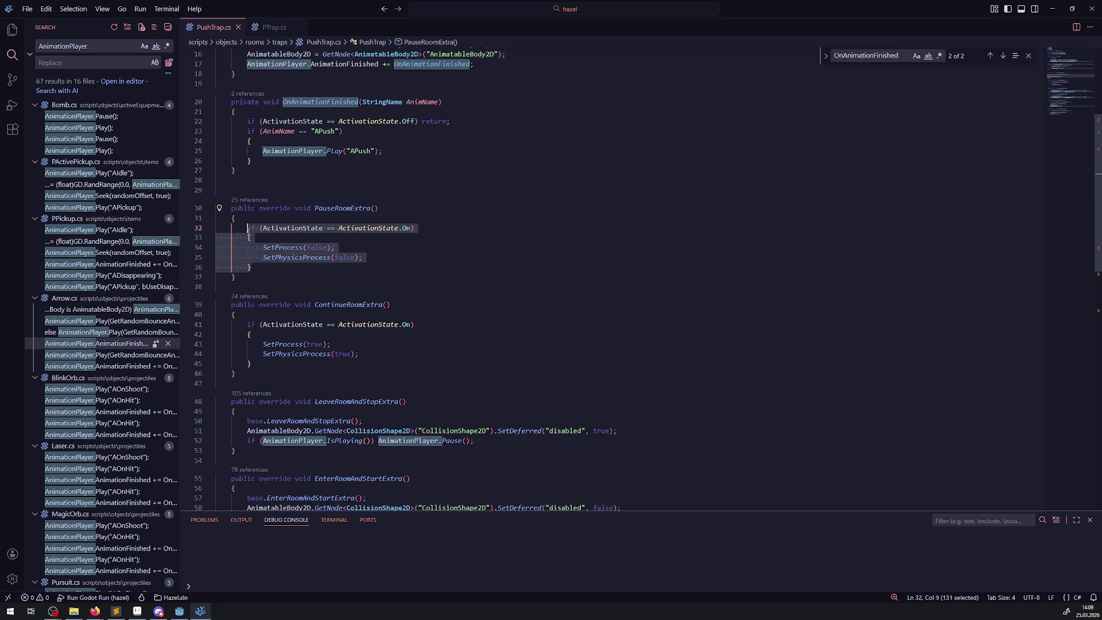
{"action": "type", "text": "base.PauseRoomExtra()();"}
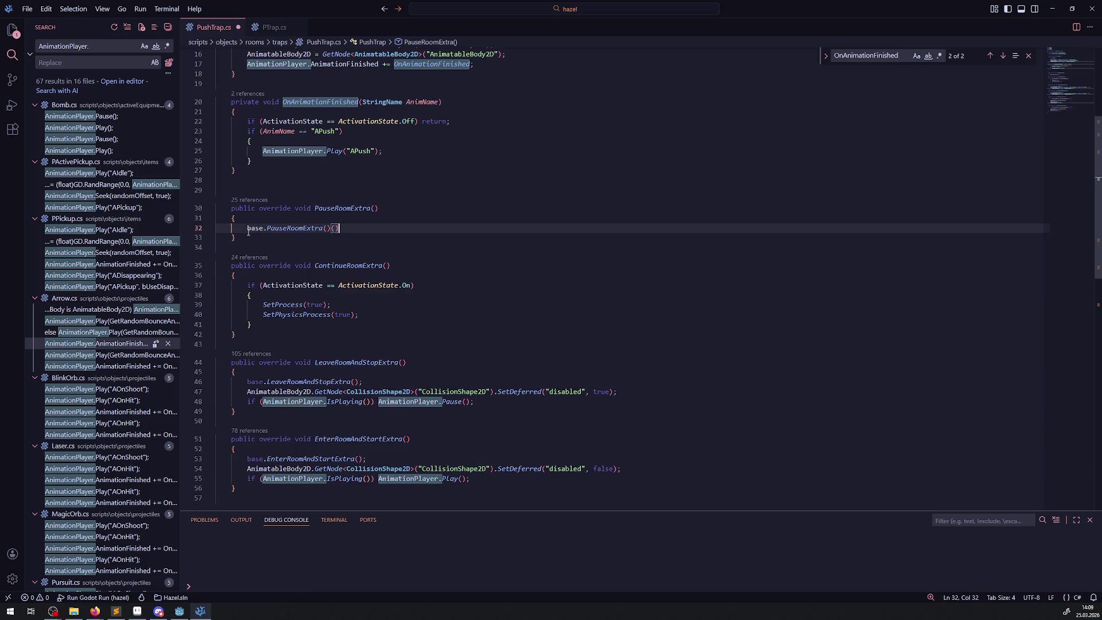
{"action": "key", "text": "BackSpace"}
{"action": "key", "text": "BackSpace"}
{"action": "key", "text": "BackSpace"}
{"action": "type", "text": ";"}
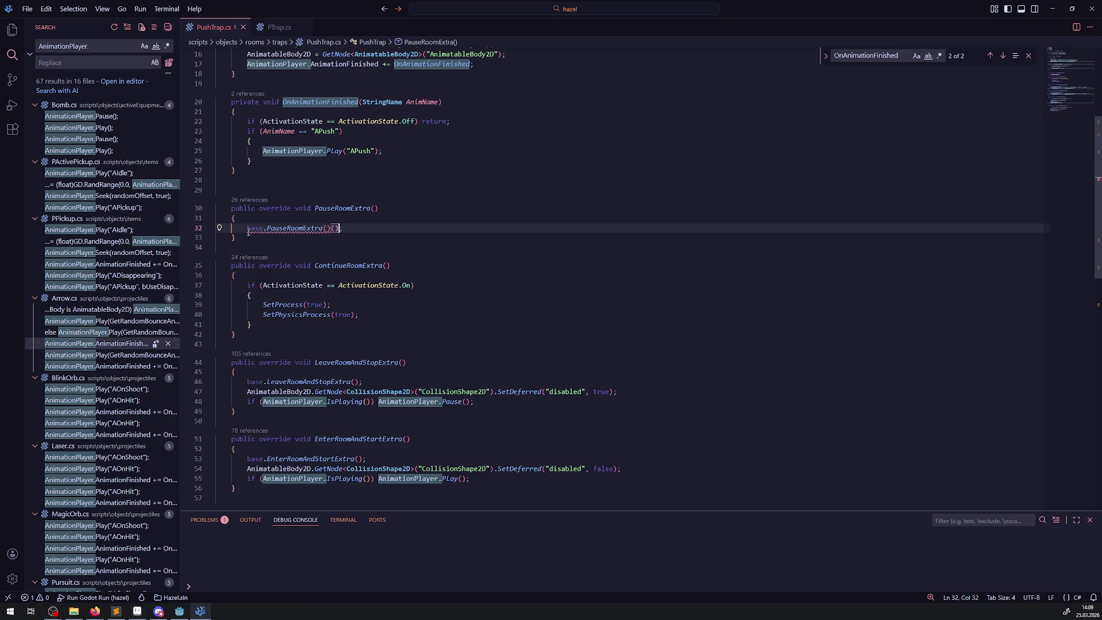
{"action": "key", "text": "ctrl+s"}
{"action": "left_click", "coordinate": [340, 267]}
{"action": "left_click_drag", "start_coordinate": [251, 325], "coordinate": [245, 281]}
{"action": "key", "text": "BackSpace"}
{"action": "type", "text": "base.ContinueRoomExtra();"}
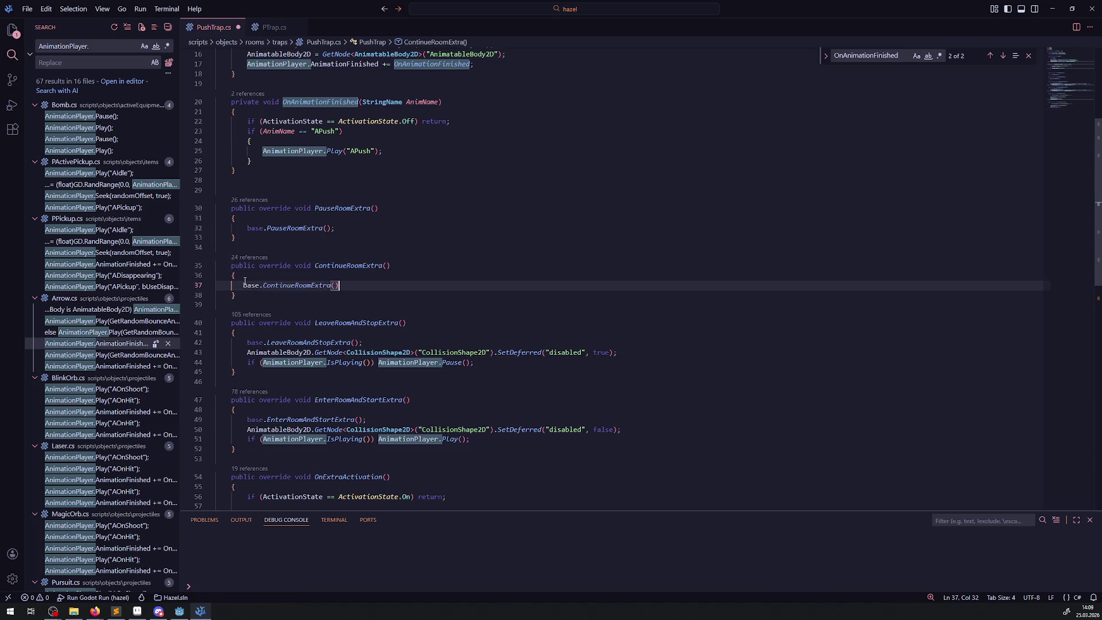
{"action": "scroll", "coordinate": [419, 224], "scroll_direction": "down", "scroll_amount": 2}
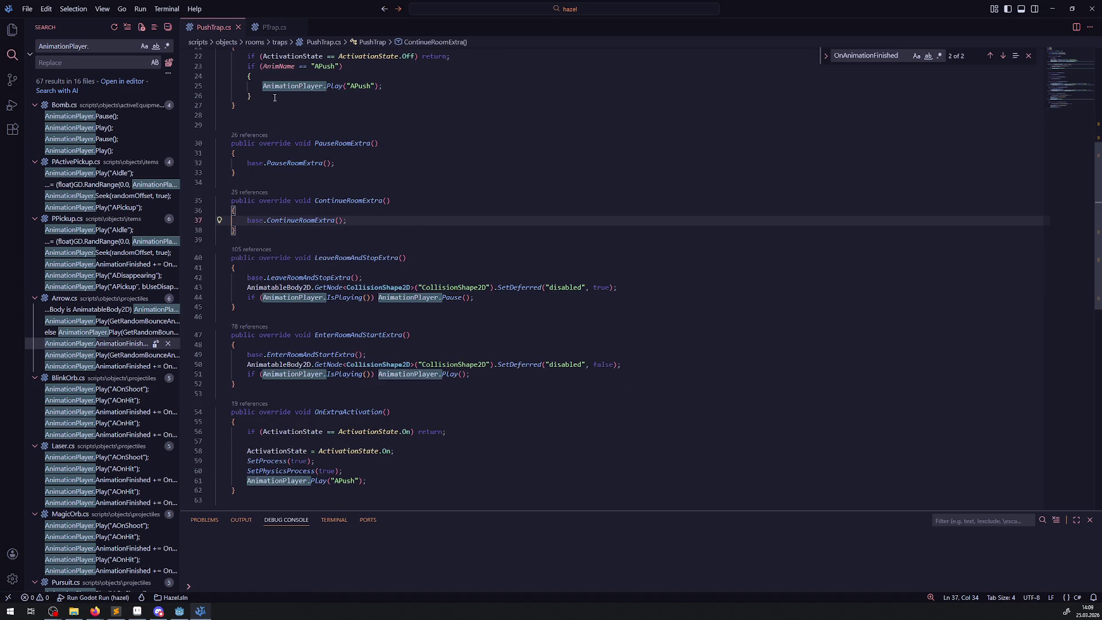
- Add the guarded Pause line to PauseRoomExtra and the guarded Play line to ContinueRoomExtra
{"action": "left_click_drag", "start_coordinate": [473, 298], "coordinate": [232, 298]}
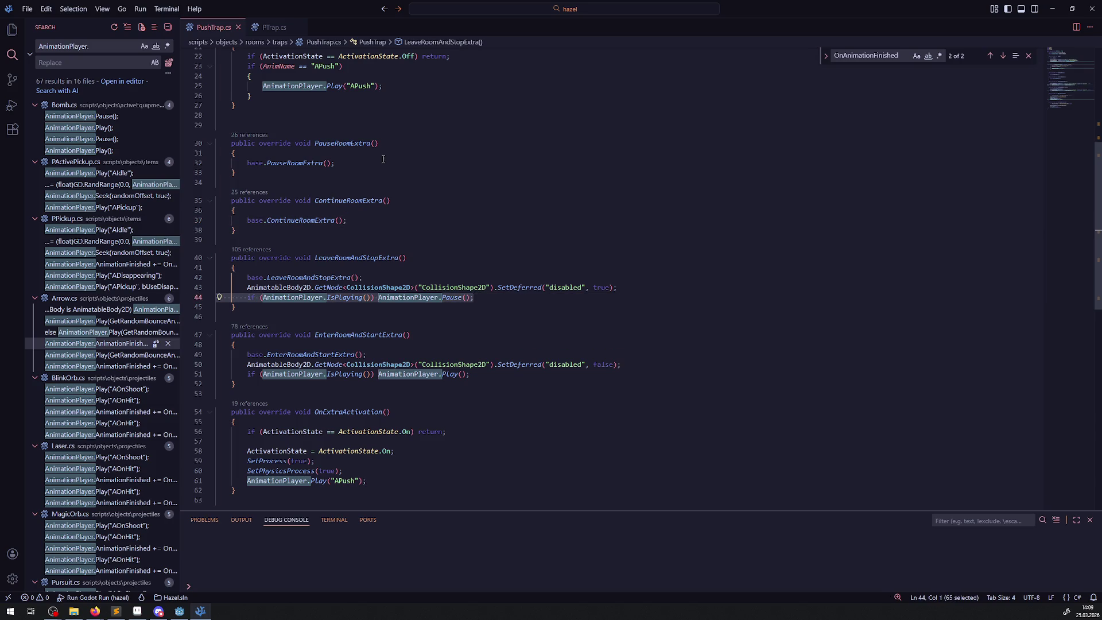
{"action": "key", "text": "ctrl+c"}
{"action": "left_click", "coordinate": [355, 167]}
{"action": "key", "text": "Return"}
{"action": "key", "text": "ctrl+v"}
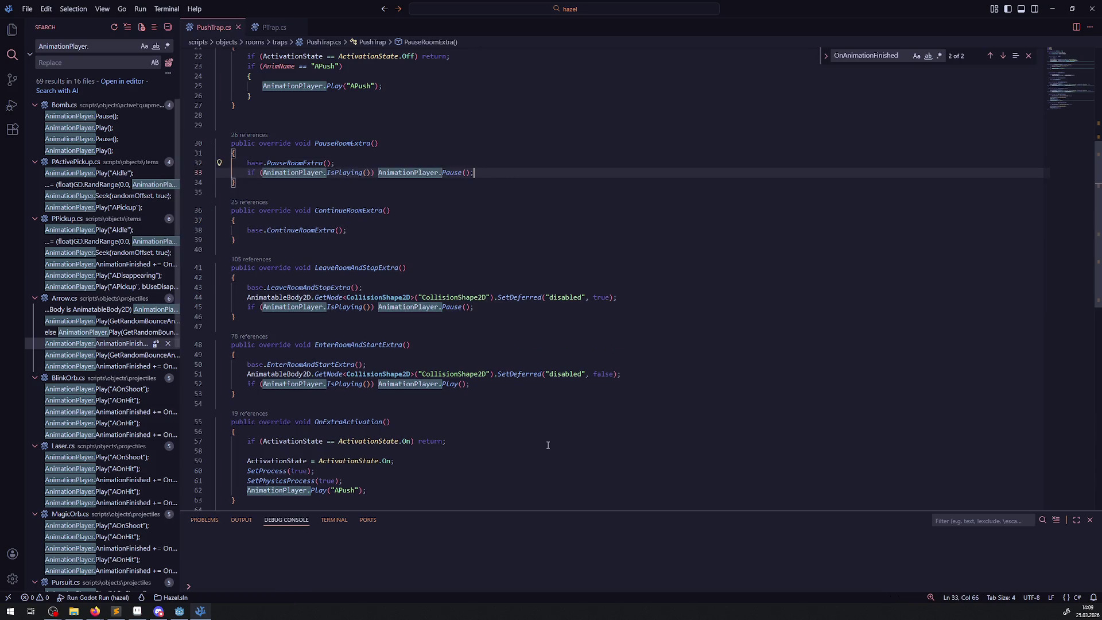
{"action": "left_click_drag", "start_coordinate": [491, 387], "coordinate": [191, 389]}
{"action": "key", "text": "ctrl+c"}
{"action": "left_click", "coordinate": [382, 231]}
{"action": "key", "text": "Return"}
{"action": "key", "text": "ctrl+v"}
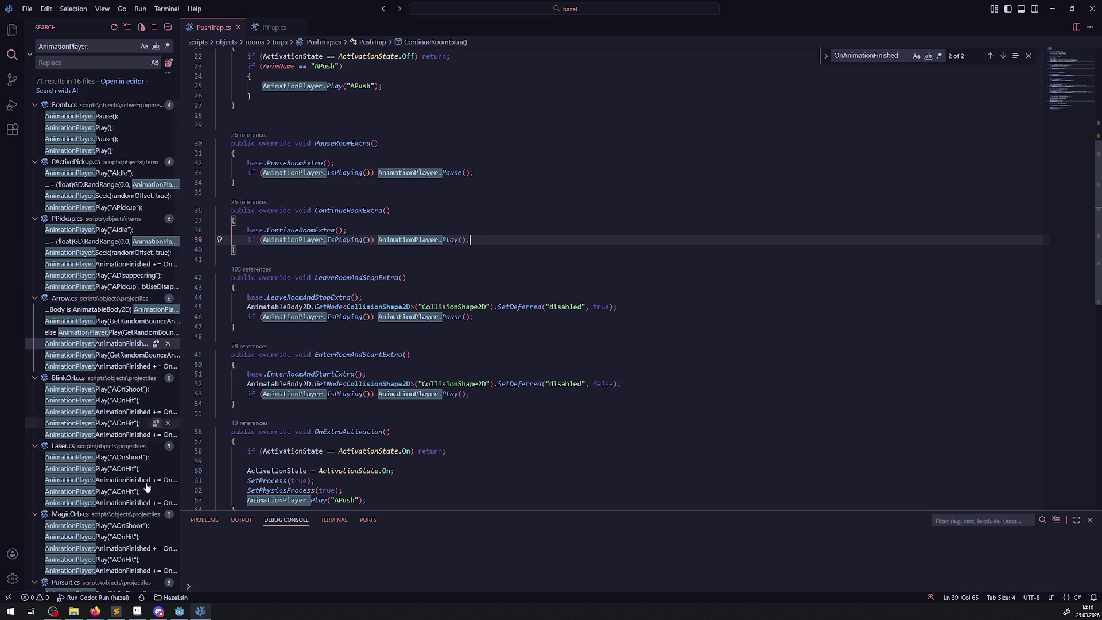
{"action": "left_click", "coordinate": [179, 611]}
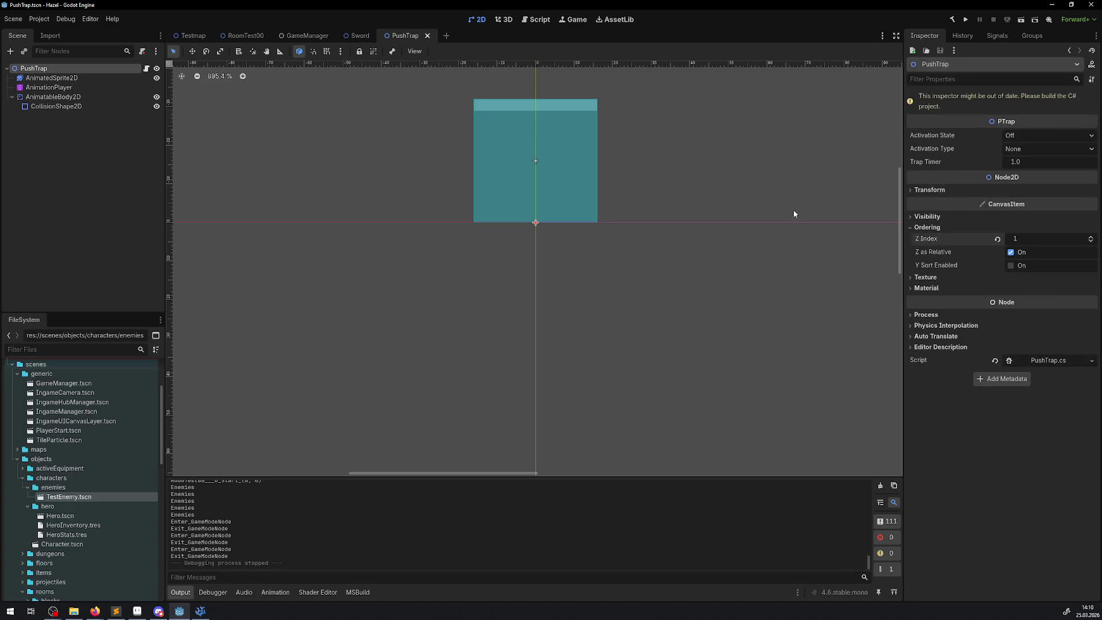
- Build and run the game, walking the hero up, right and left past the trap
{"action": "left_click", "coordinate": [951, 22]}
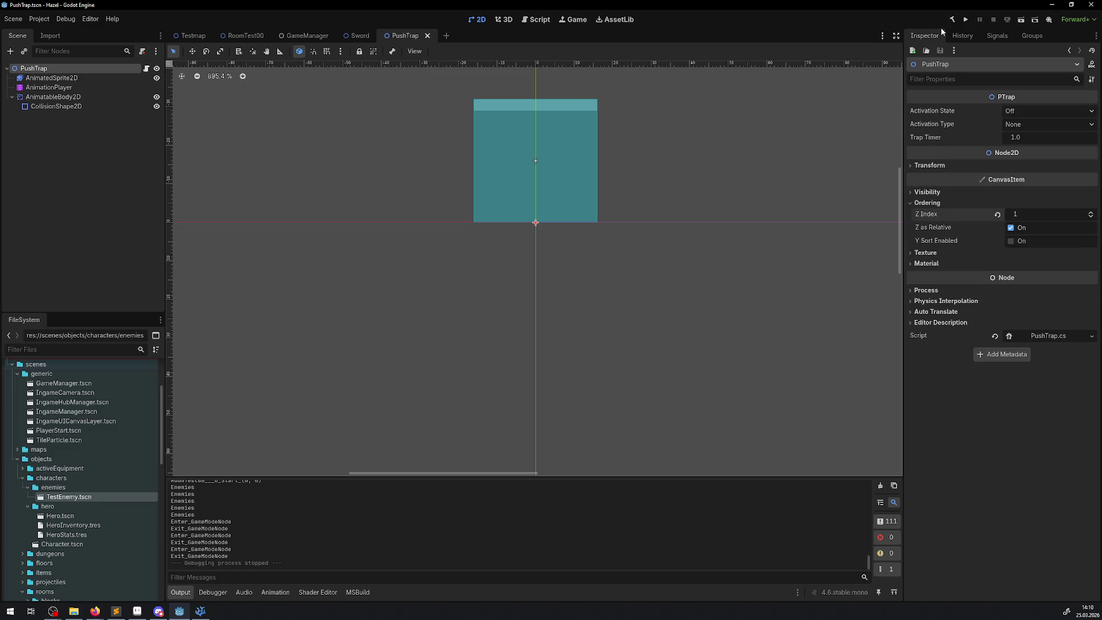
{"action": "left_click", "coordinate": [967, 20]}
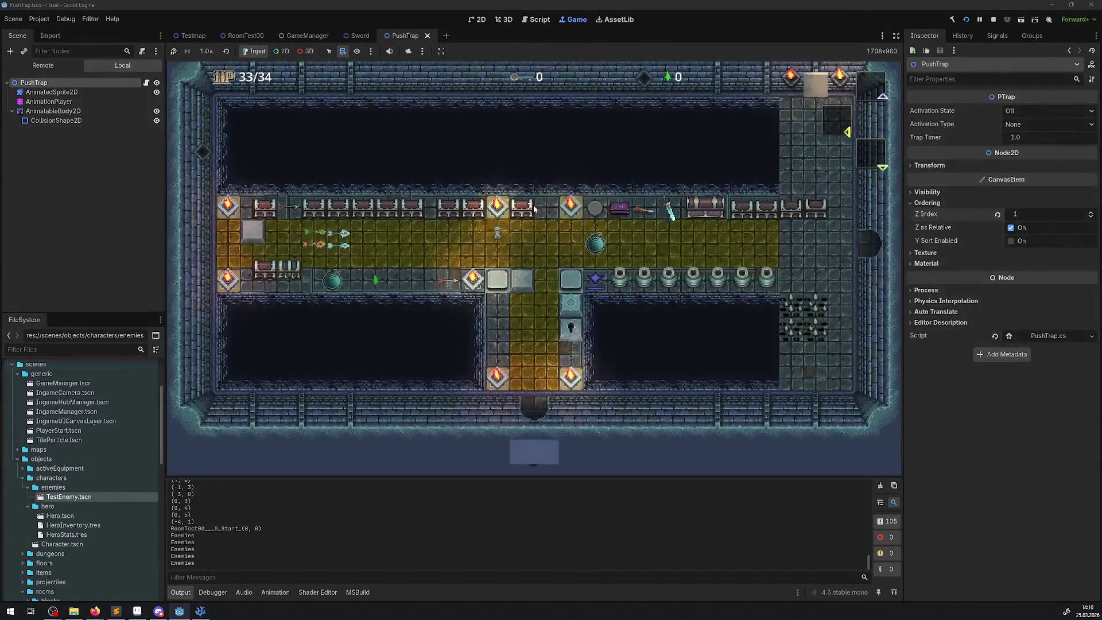
{"action": "key", "text": "Up"}
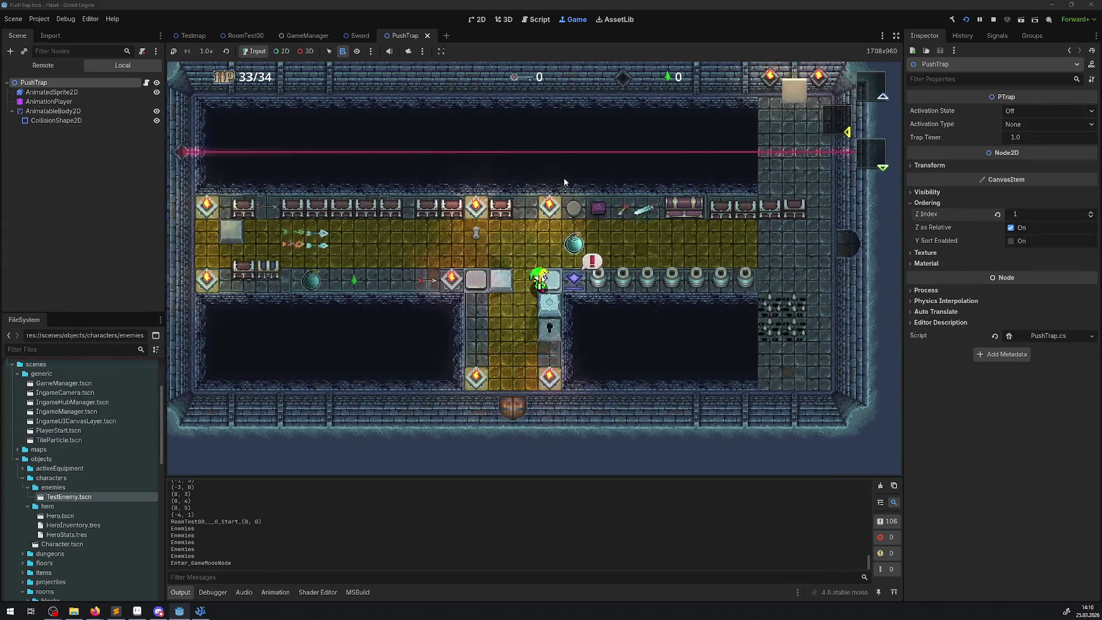
{"action": "key", "text": "Right"}
{"action": "key", "text": "Right"}
{"action": "key", "text": "Left"}
{"action": "key", "text": "Left"}
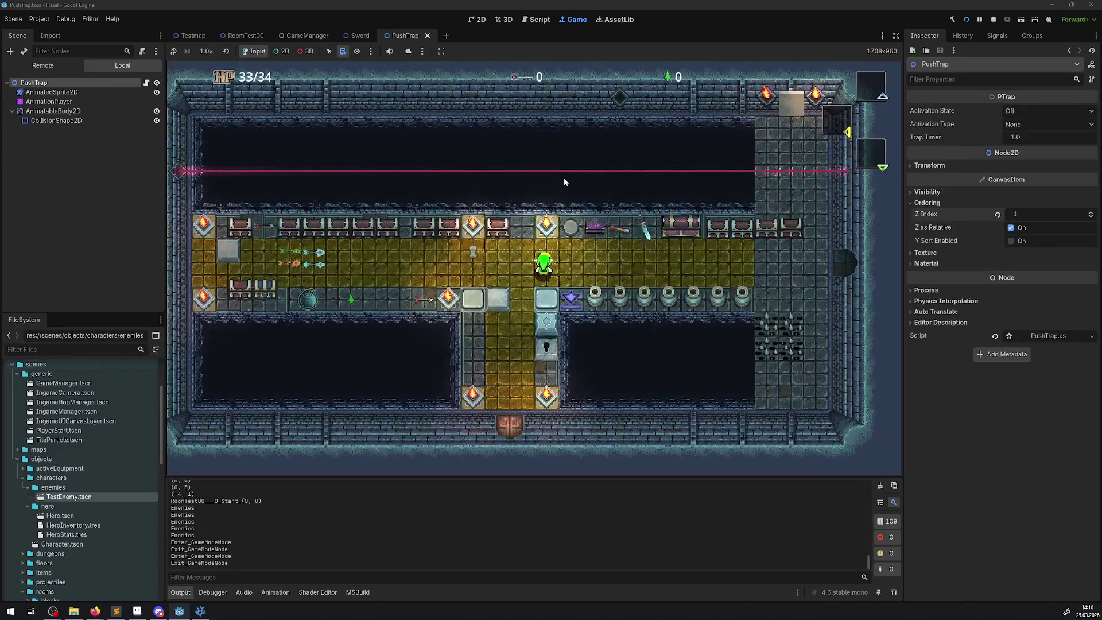
{"action": "left_click", "coordinate": [994, 21]}
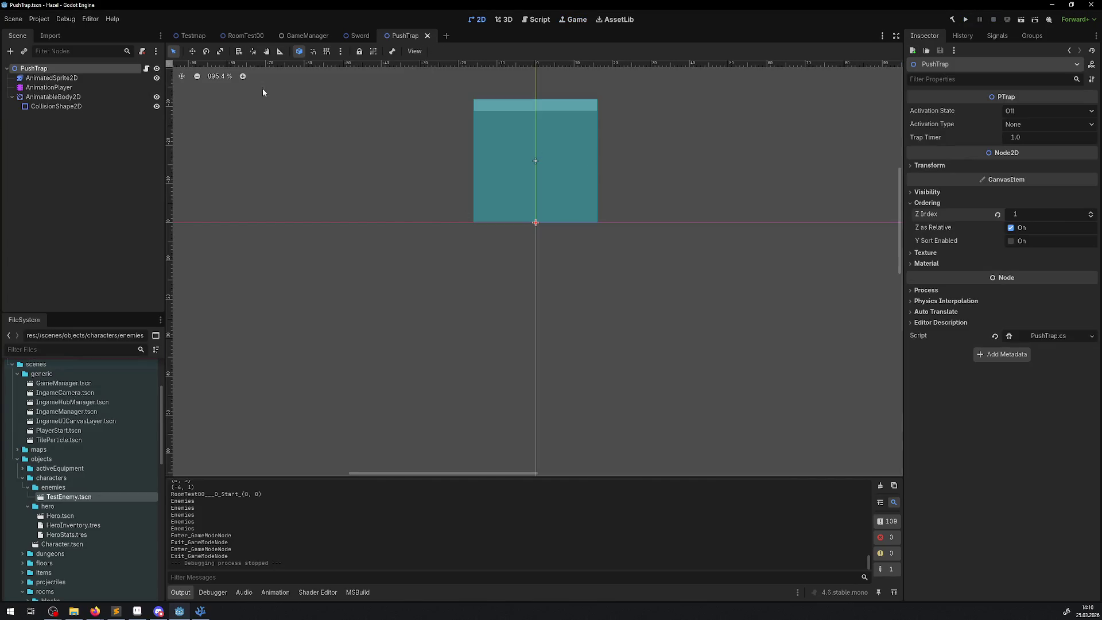
- Move FloorSwitch3 in RoomTest00 to 880, 288, retest with F6, then return to PushTrap.cs
{"action": "left_click", "coordinate": [246, 35]}
{"action": "scroll", "coordinate": [443, 294], "scroll_direction": "down", "scroll_amount": 2}
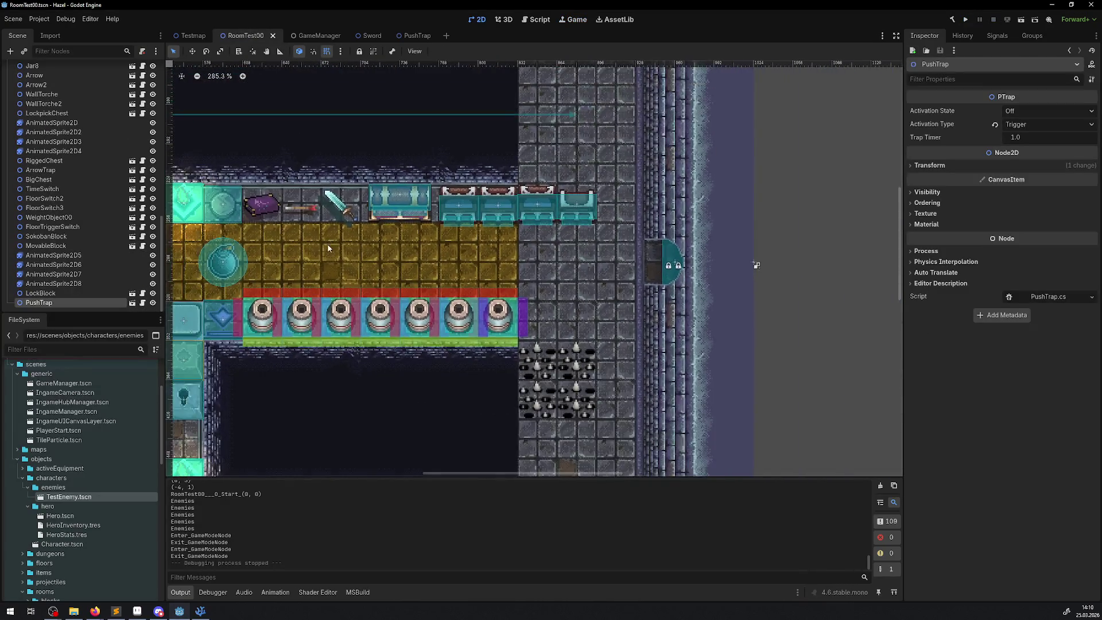
{"action": "mouse_move", "coordinate": [227, 325]}
{"action": "left_mouse_down"}
{"action": "mouse_move", "coordinate": [618, 167]}
{"action": "mouse_move", "coordinate": [647, 187]}
{"action": "mouse_move", "coordinate": [620, 265]}
{"action": "left_mouse_up"}
{"action": "key", "text": "F6"}
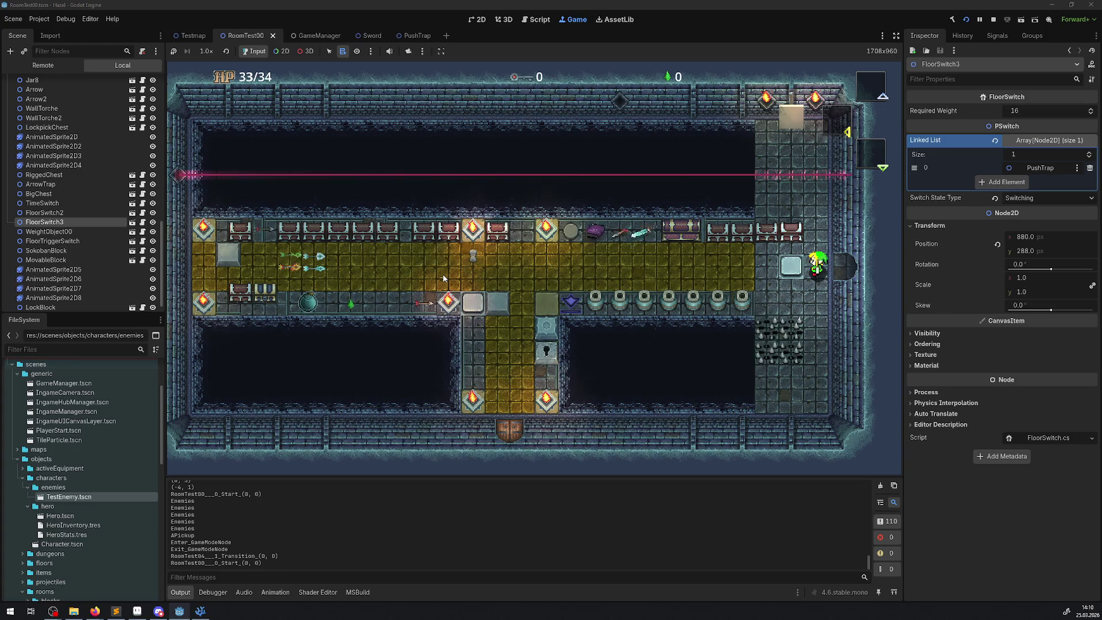
{"action": "left_click", "coordinate": [992, 20]}
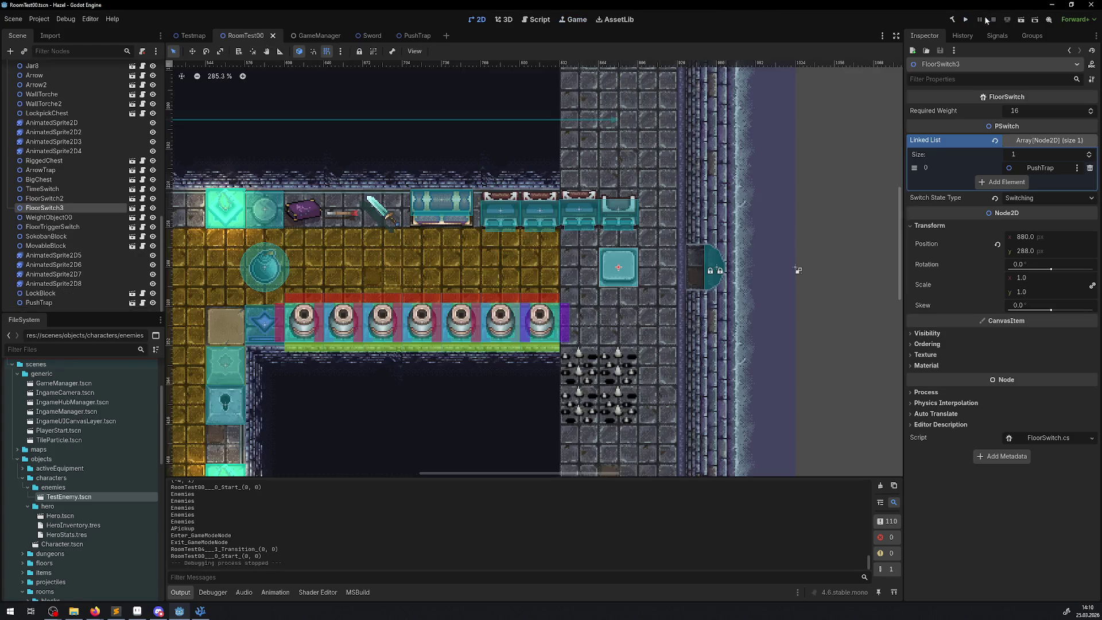
{"action": "left_click", "coordinate": [201, 611]}
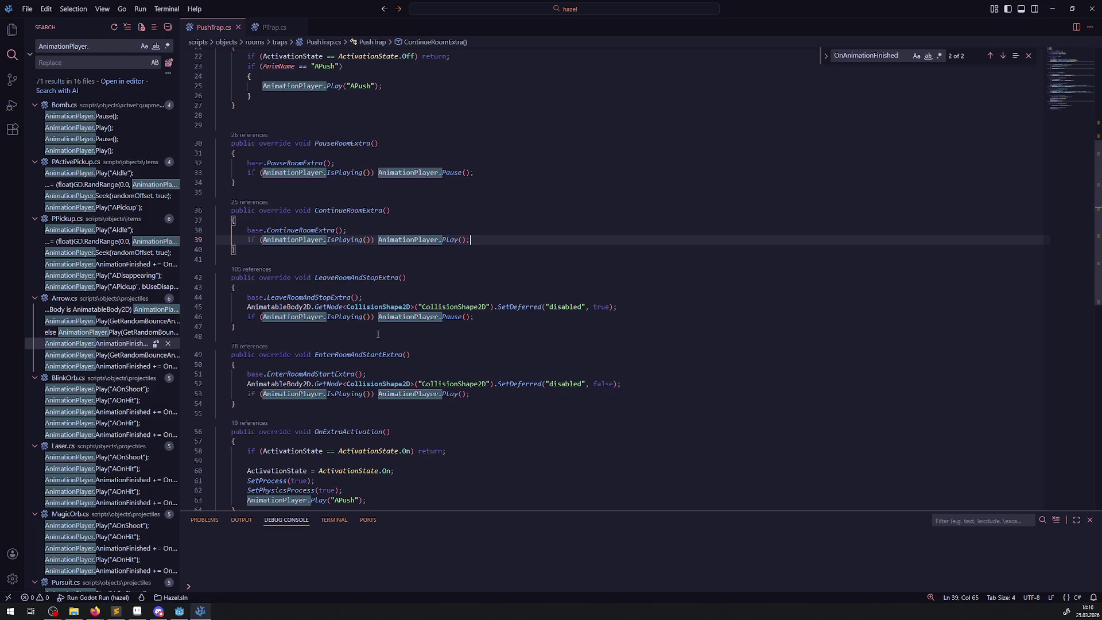
- Replace IsPlaying on line 46 by typing pause names to look for a paused-state member
{"action": "double_click", "coordinate": [349, 318]}
{"action": "type", "text": "IsPau"}
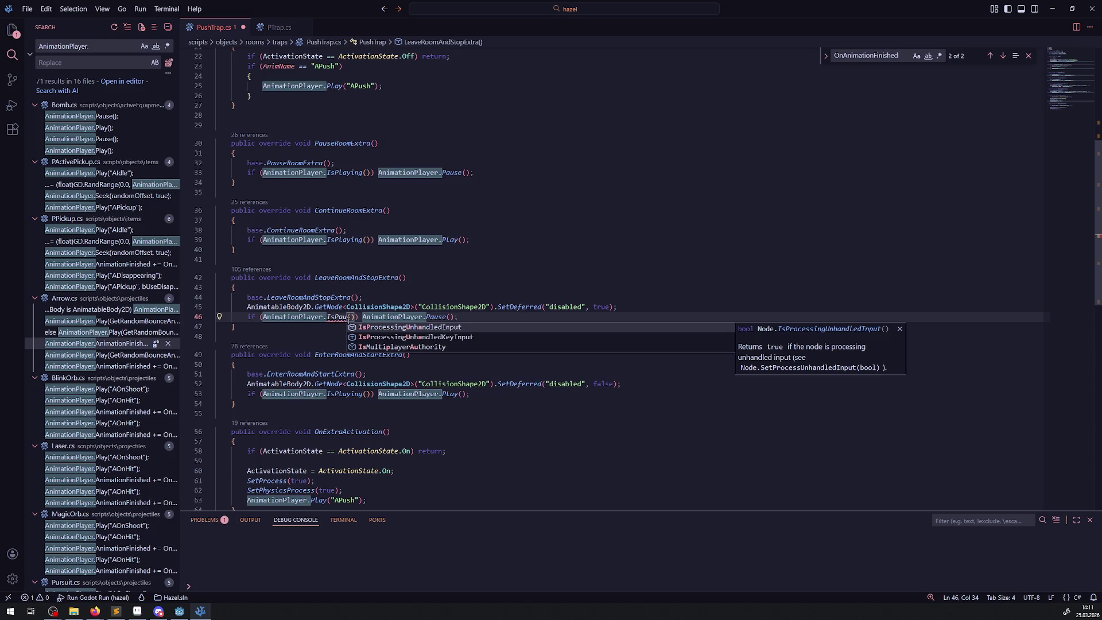
{"action": "key", "text": "BackSpace"}
{"action": "key", "text": "BackSpace"}
{"action": "key", "text": "BackSpace"}
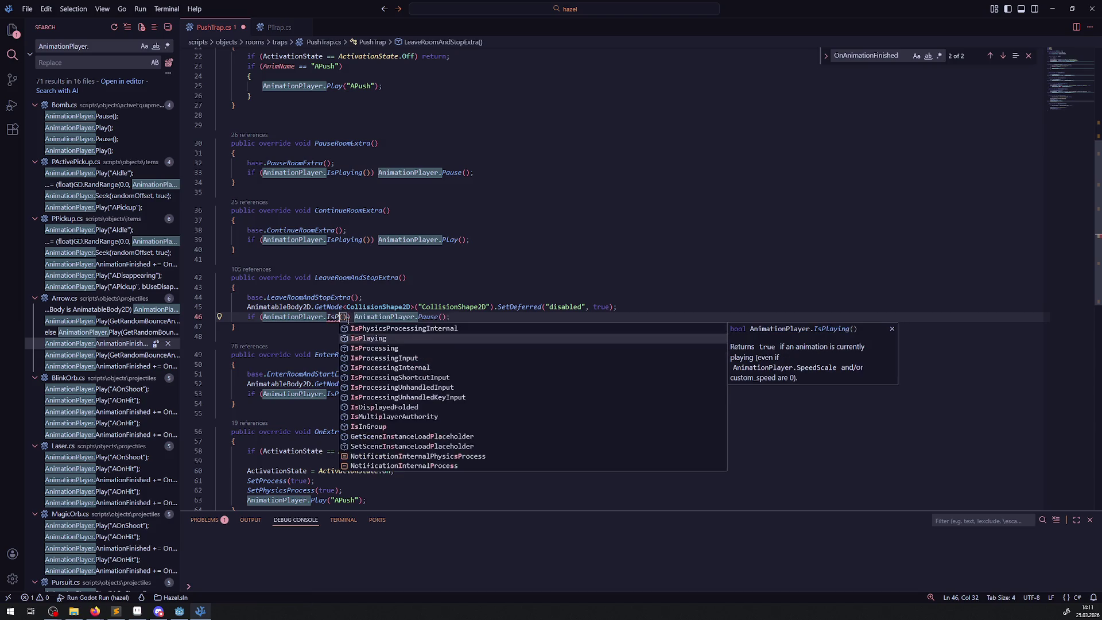
{"action": "type", "text": "pau"}
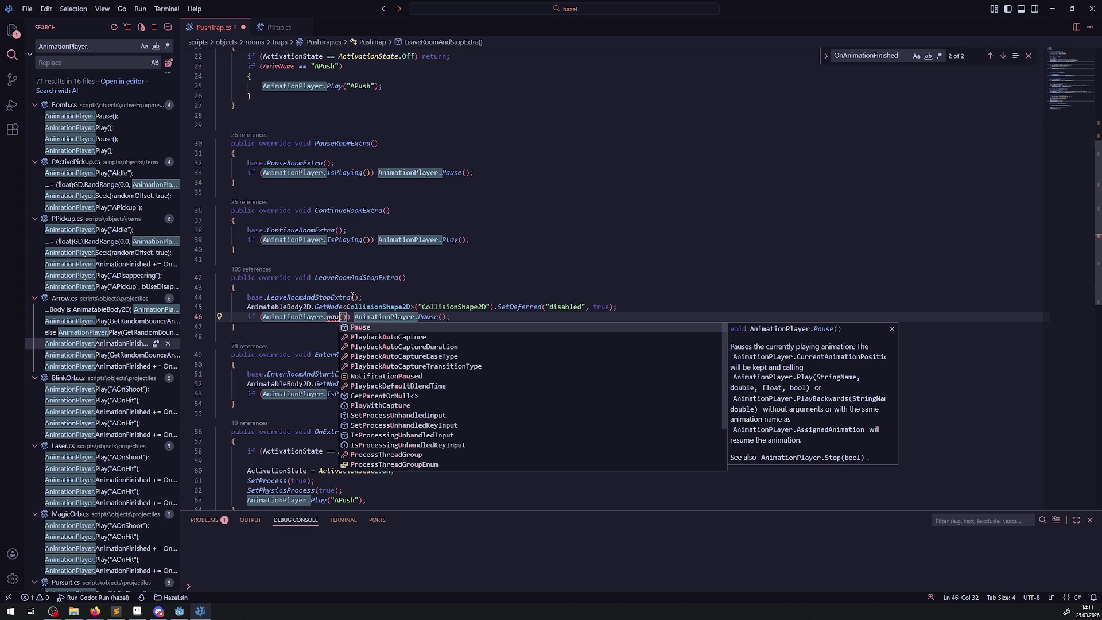
{"action": "scroll", "coordinate": [434, 414], "scroll_direction": "down", "scroll_amount": 2}
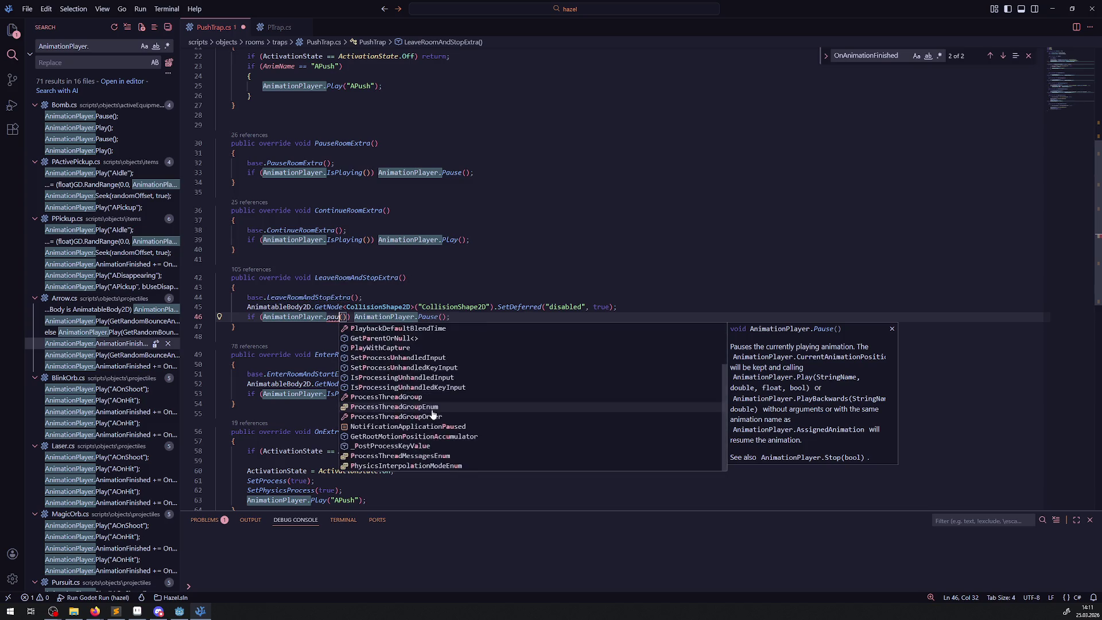
{"action": "scroll", "coordinate": [433, 415], "scroll_direction": "up", "scroll_amount": 2}
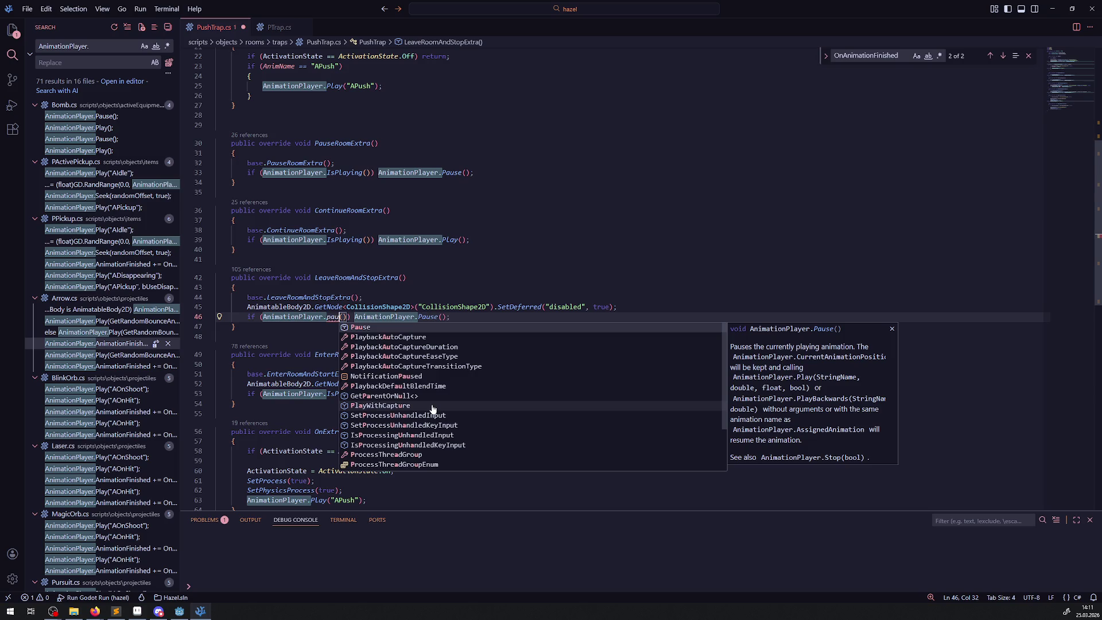
- Read the Pause documentation on line 33, then retype the line 46 condition as AnimationPlayer.p
{"action": "double_click", "coordinate": [450, 173]}
{"action": "mouse_move", "coordinate": [450, 174]}
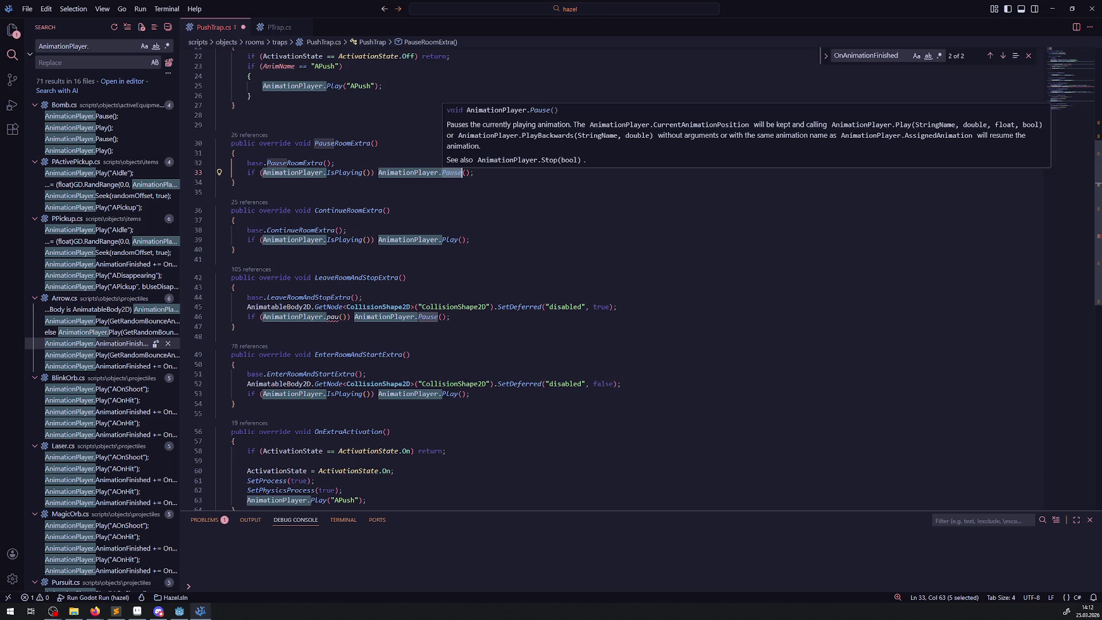
{"action": "left_click", "coordinate": [339, 316]}
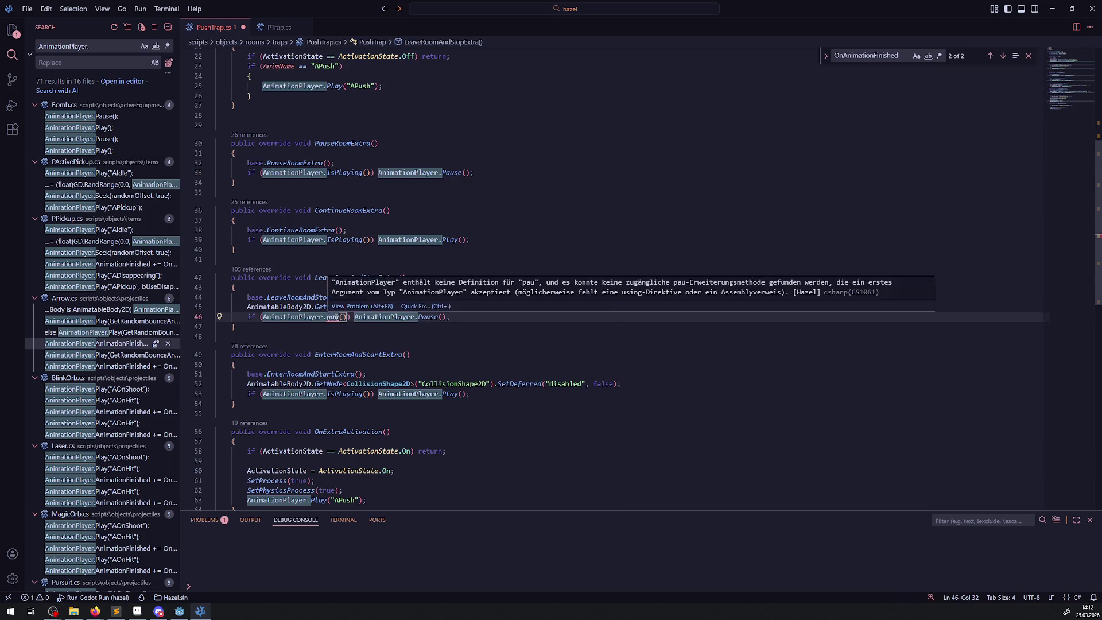
{"action": "key", "text": "BackSpace"}
{"action": "key", "text": "BackSpace"}
{"action": "key", "text": "BackSpace"}
{"action": "key", "text": "ctrl+space"}
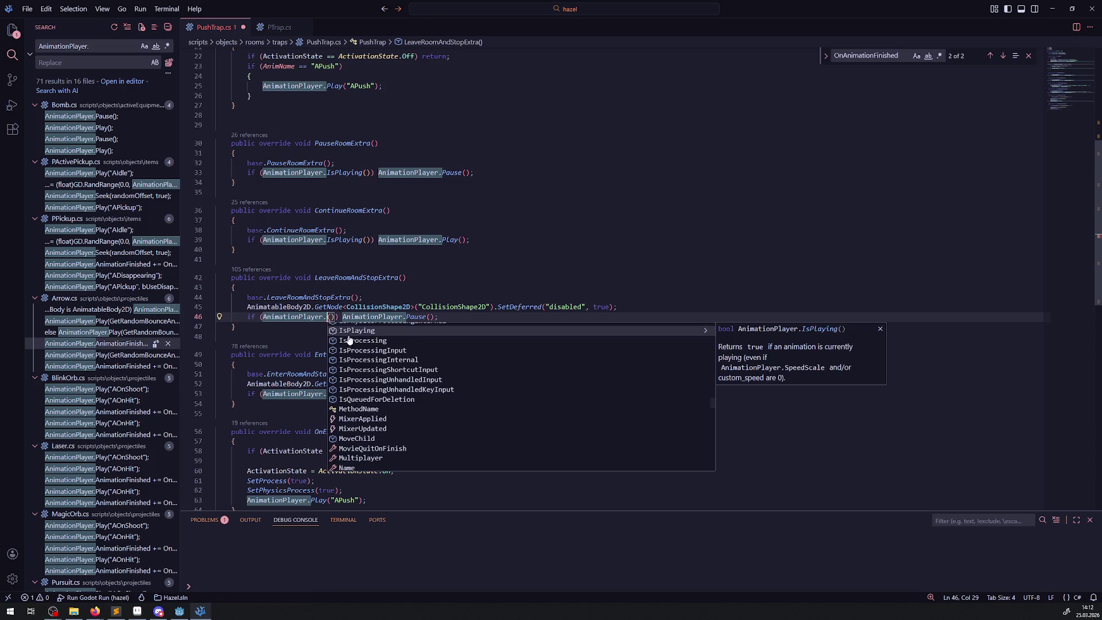
{"action": "type", "text": "p"}
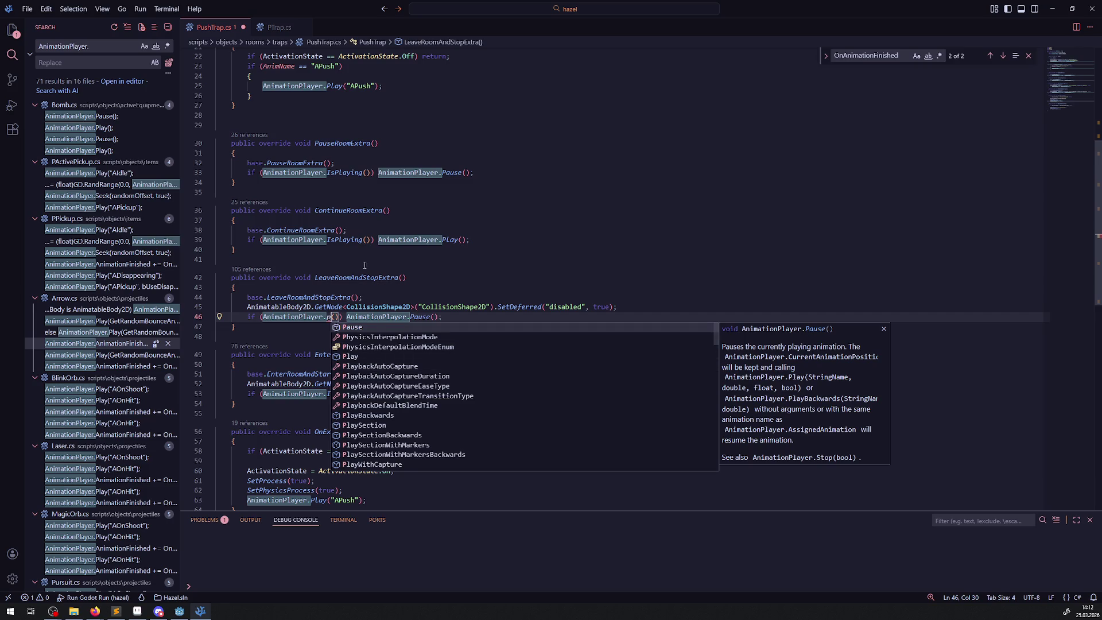
{"action": "scroll", "coordinate": [408, 201], "scroll_direction": "up", "scroll_amount": 7}
- Insert the field line 'private bOnPause = fause;' above _Ready and save
{"action": "left_click", "coordinate": [409, 172]}
{"action": "key", "text": "Return"}
{"action": "key", "text": "Return"}
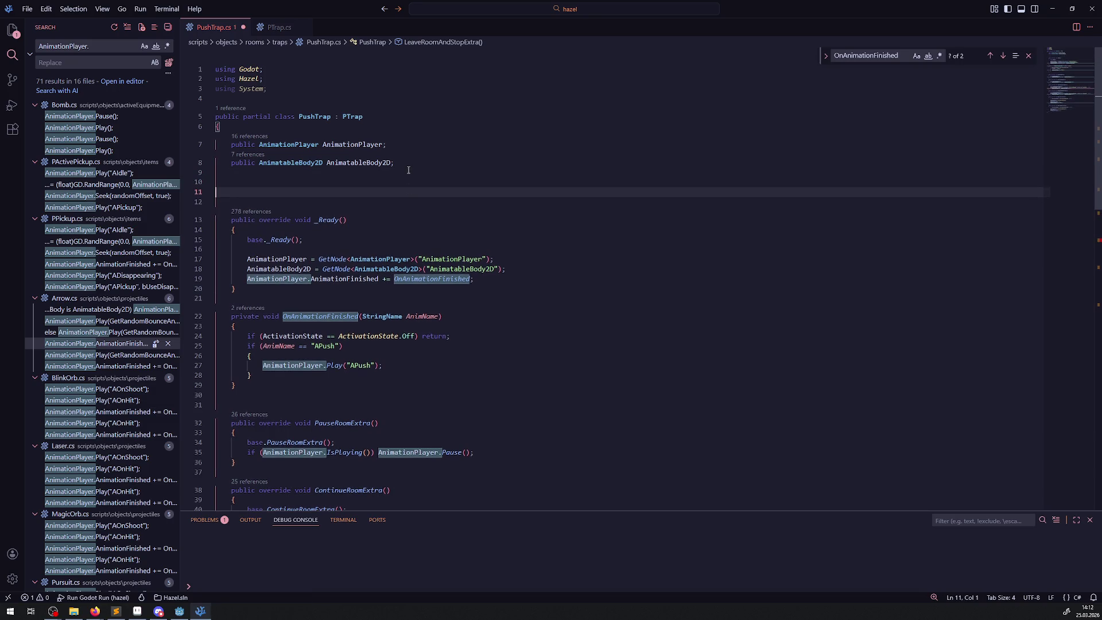
{"action": "type", "text": "private "}
{"action": "type", "text": "bOnPause = fause;"}
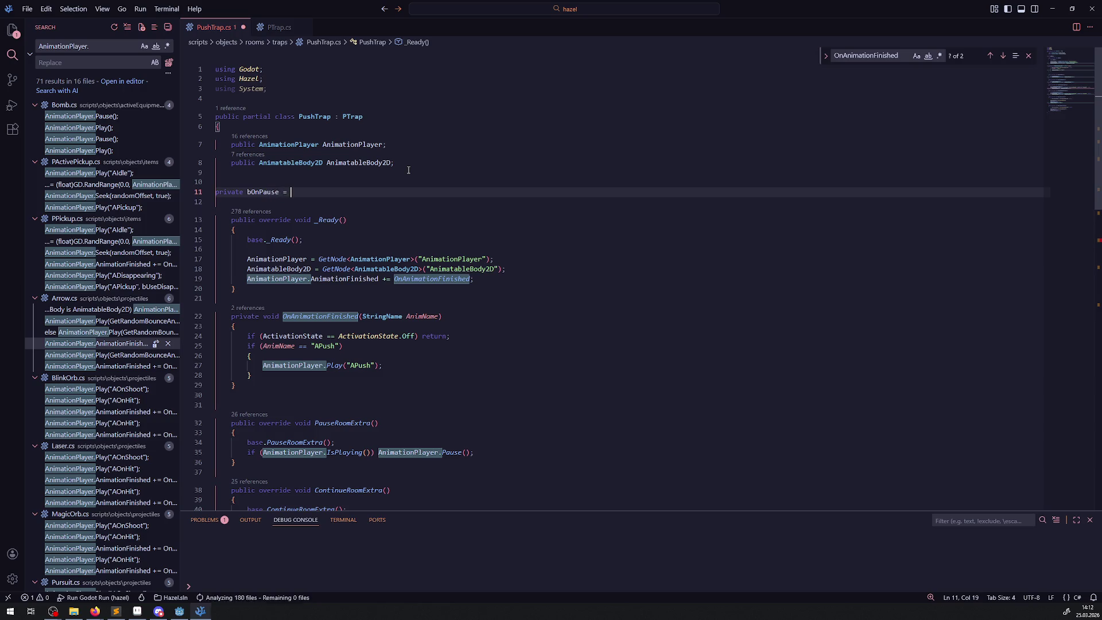
{"action": "key", "text": "ctrl+s"}
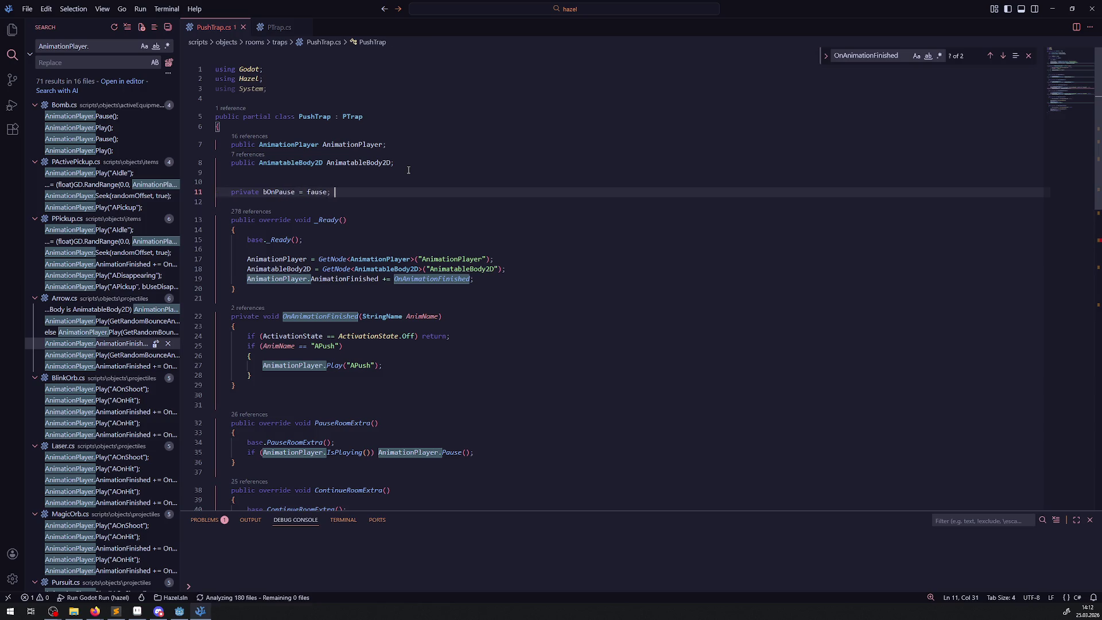
- Add the missing bool type before bOnPause and save
{"action": "double_click", "coordinate": [279, 191]}
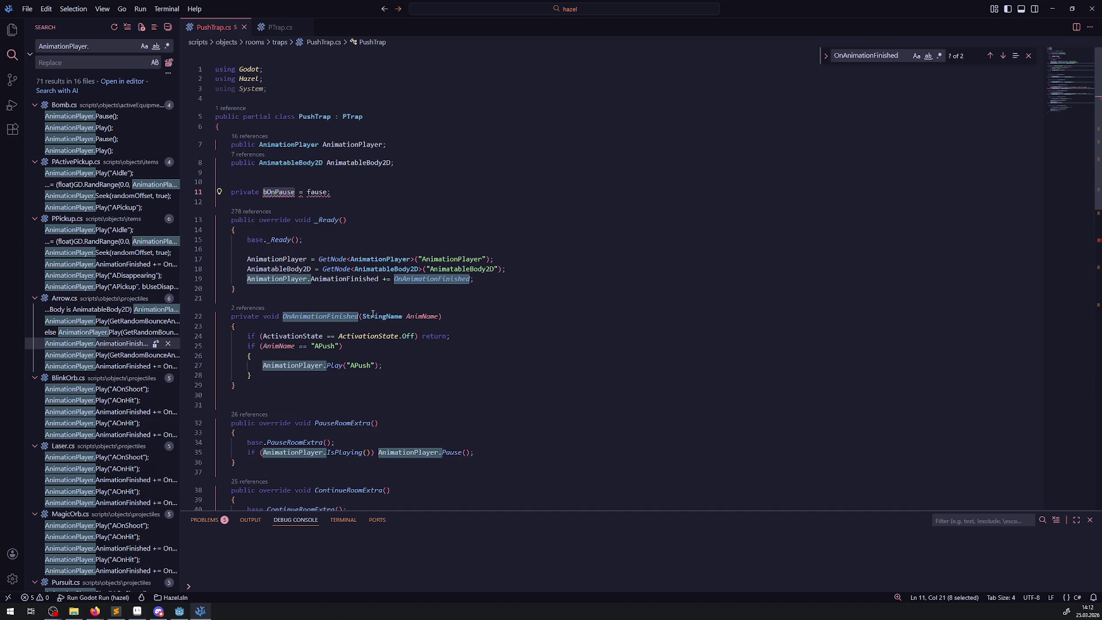
{"action": "scroll", "coordinate": [370, 304], "scroll_direction": "down", "scroll_amount": 2}
{"action": "left_click", "coordinate": [259, 85]}
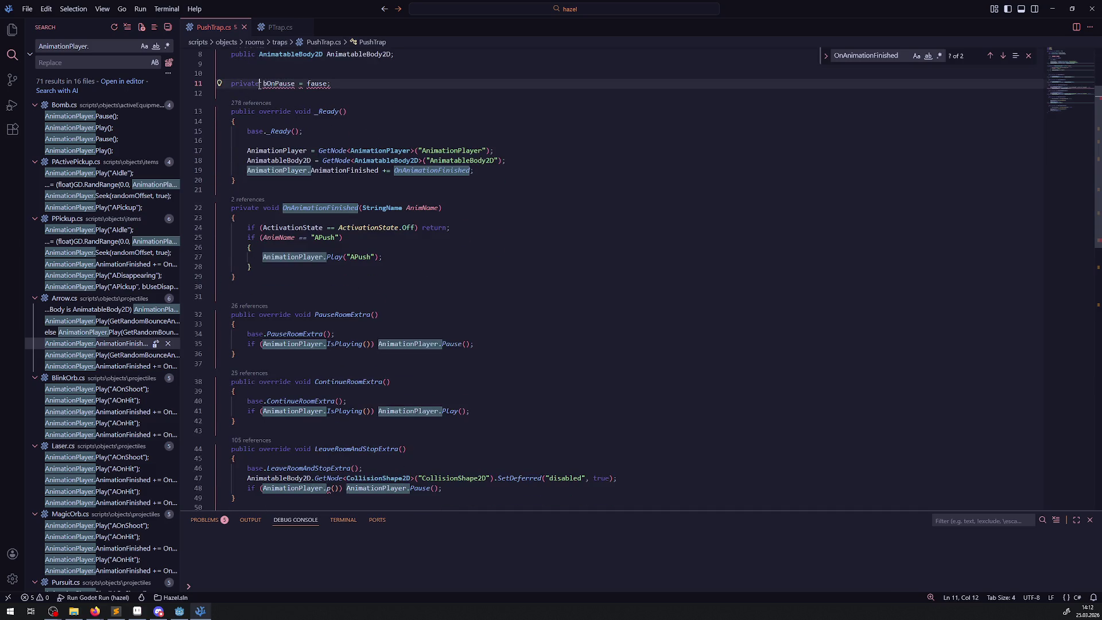
{"action": "key", "text": "Left"}
{"action": "type", "text": "bool"}
{"action": "key", "text": "ctrl+s"}
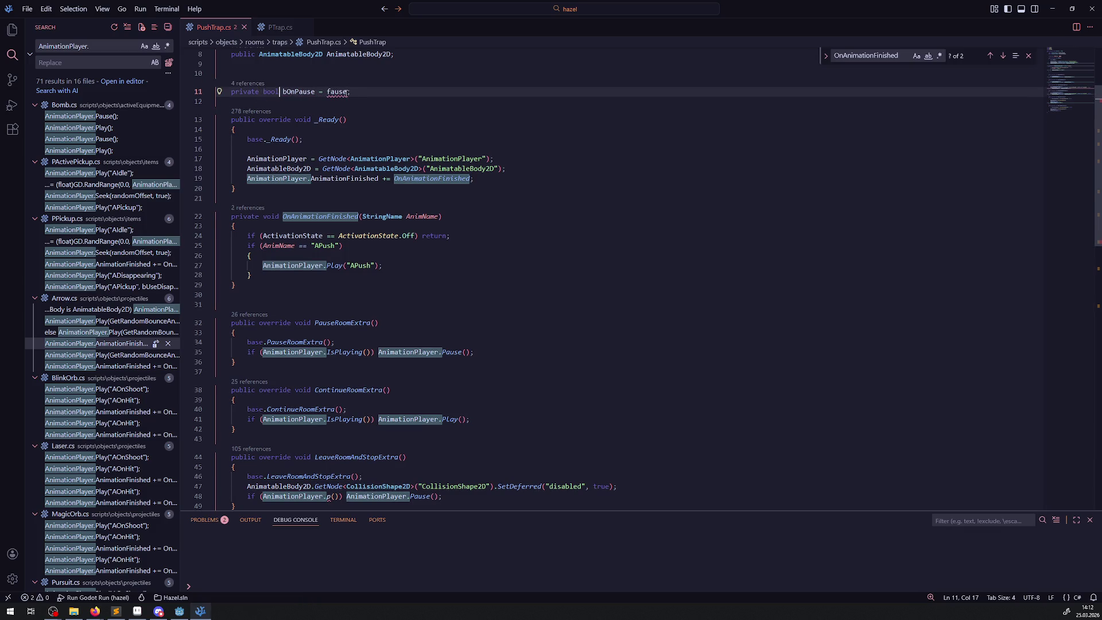
- Correct the initial value from fause to false
{"action": "double_click", "coordinate": [291, 93]}
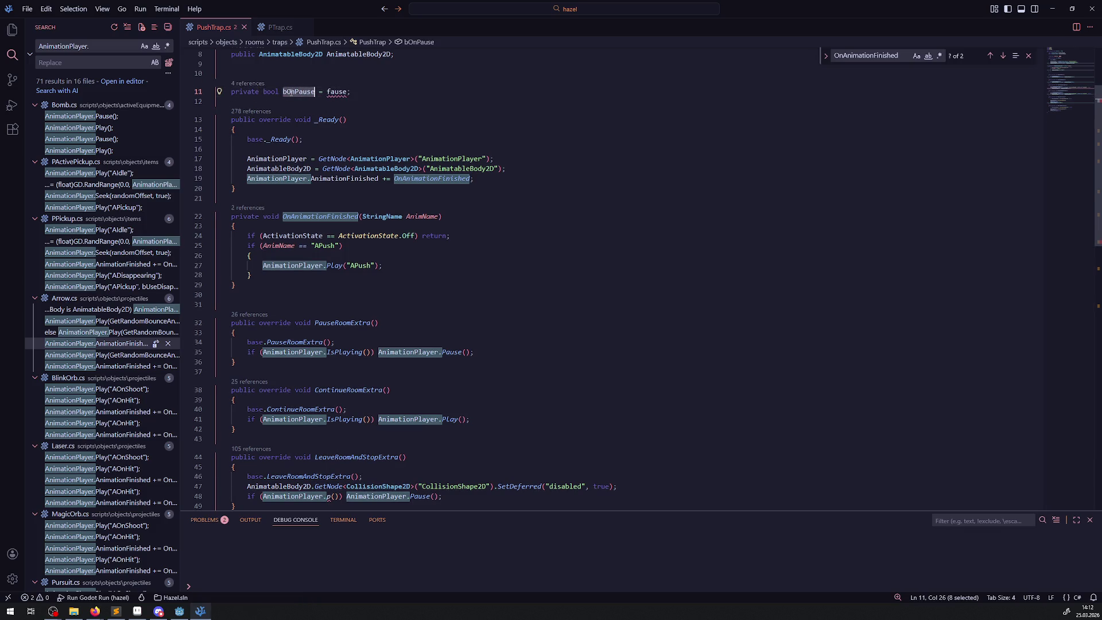
{"action": "left_click", "coordinate": [331, 91]}
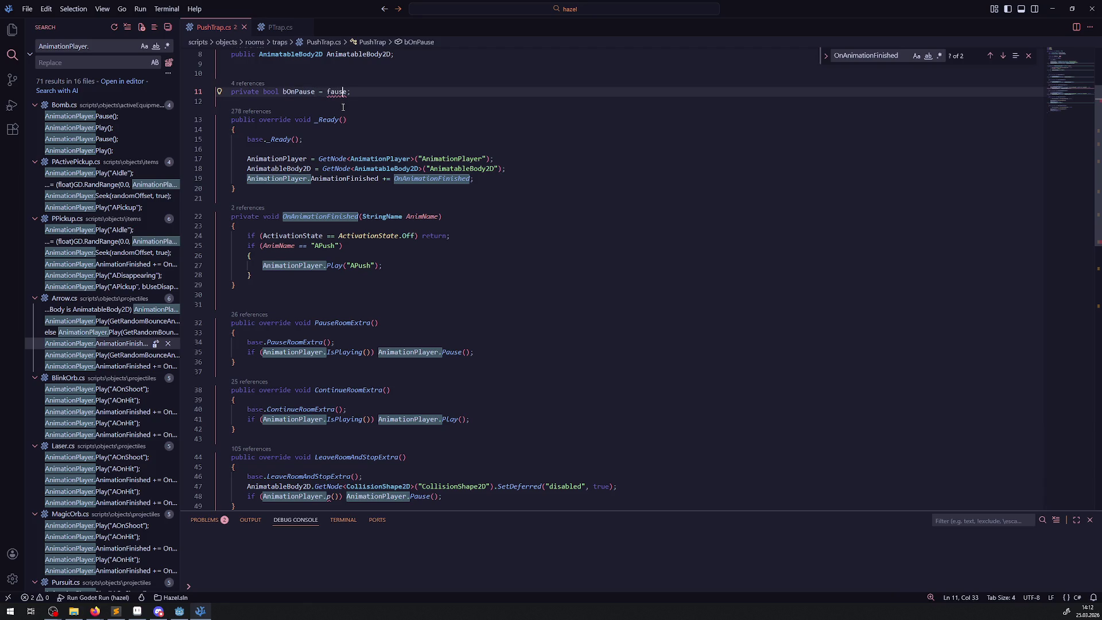
{"action": "key", "text": "BackSpace"}
{"action": "key", "text": "BackSpace"}
{"action": "key", "text": "BackSpace"}
{"action": "type", "text": "false"}
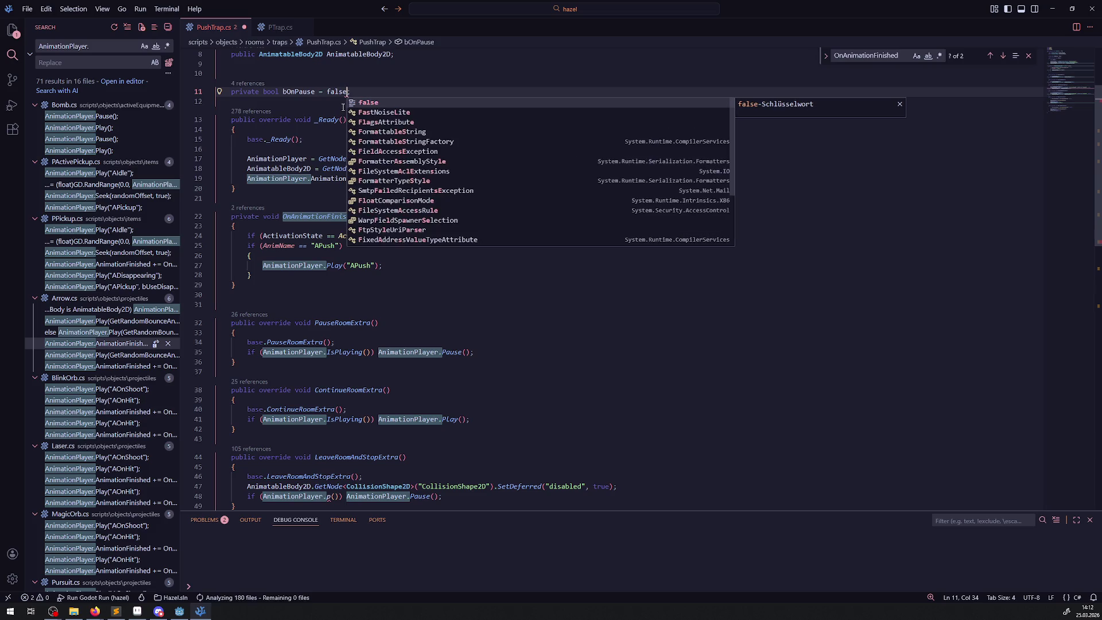
{"action": "double_click", "coordinate": [295, 93]}
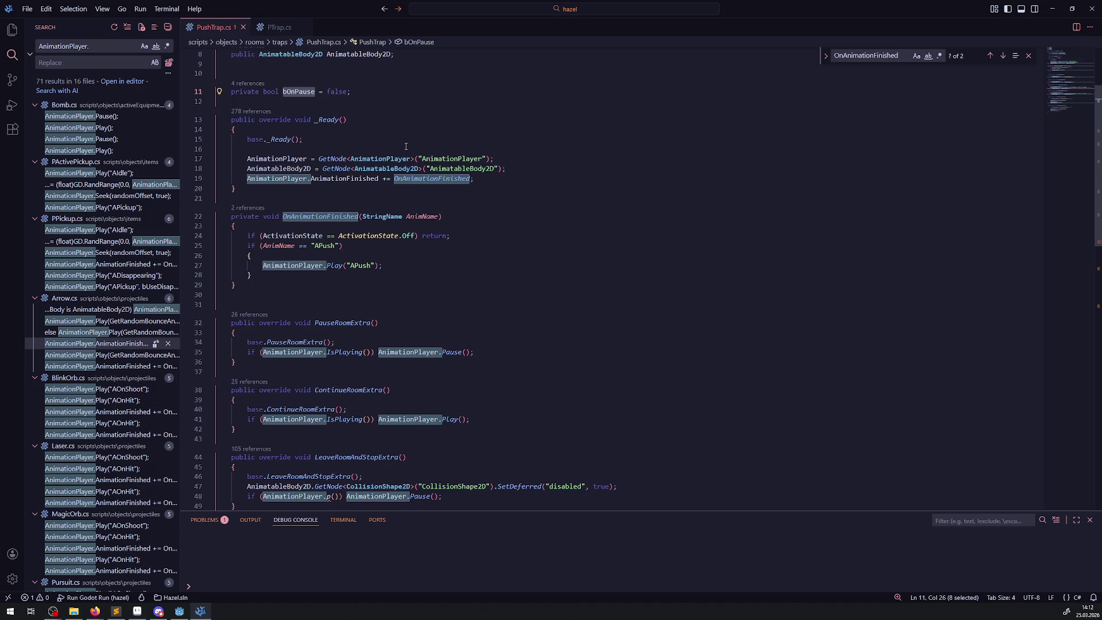
{"action": "scroll", "coordinate": [407, 242], "scroll_direction": "down", "scroll_amount": 4}
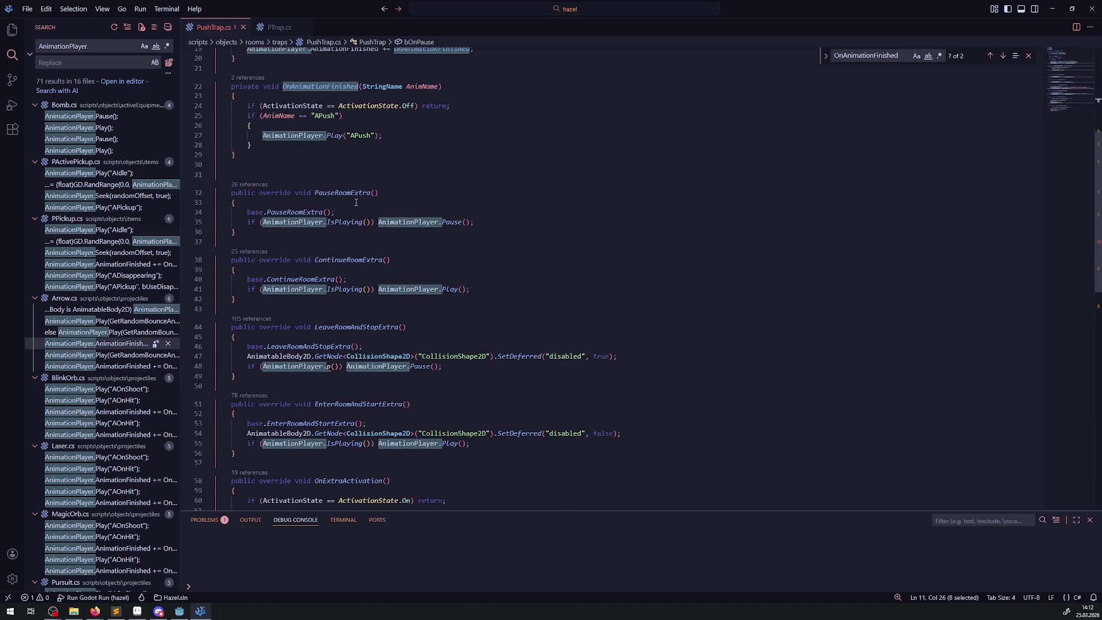
- In PauseRoomExtra, brace the IsPlaying check, set bOnPause = true; and move AnimationPlayer.Pause() inside
{"action": "left_click", "coordinate": [375, 223]}
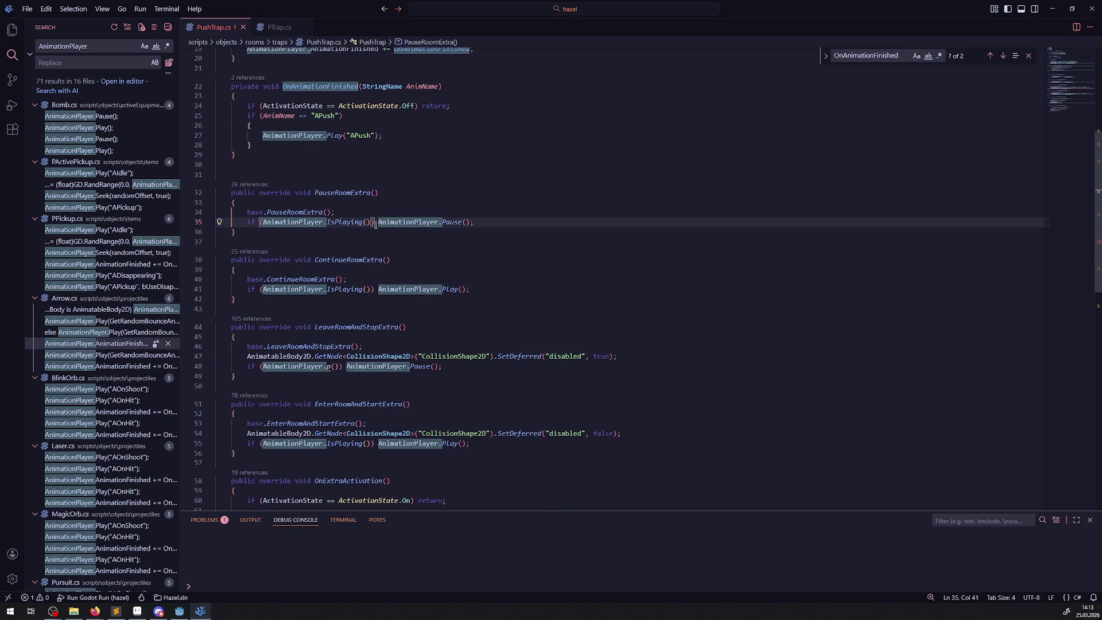
{"action": "type", "text": "{"}
{"action": "key", "text": "Return"}
{"action": "type", "text": "bOnPause = true;"}
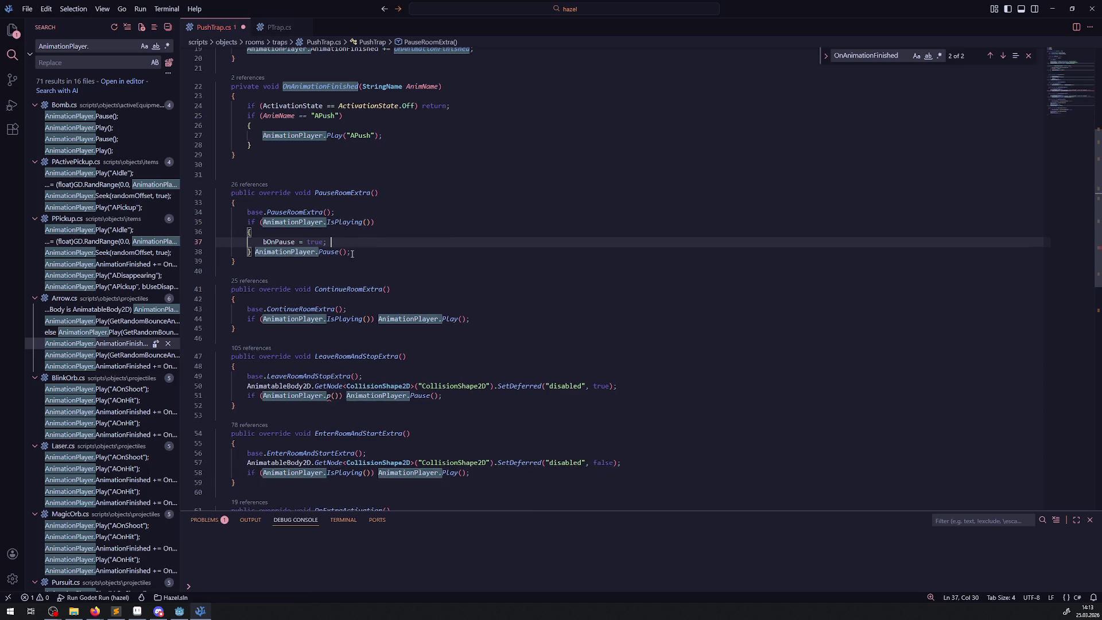
{"action": "left_click_drag", "start_coordinate": [352, 253], "coordinate": [253, 253]}
{"action": "key", "text": "ctrl+x"}
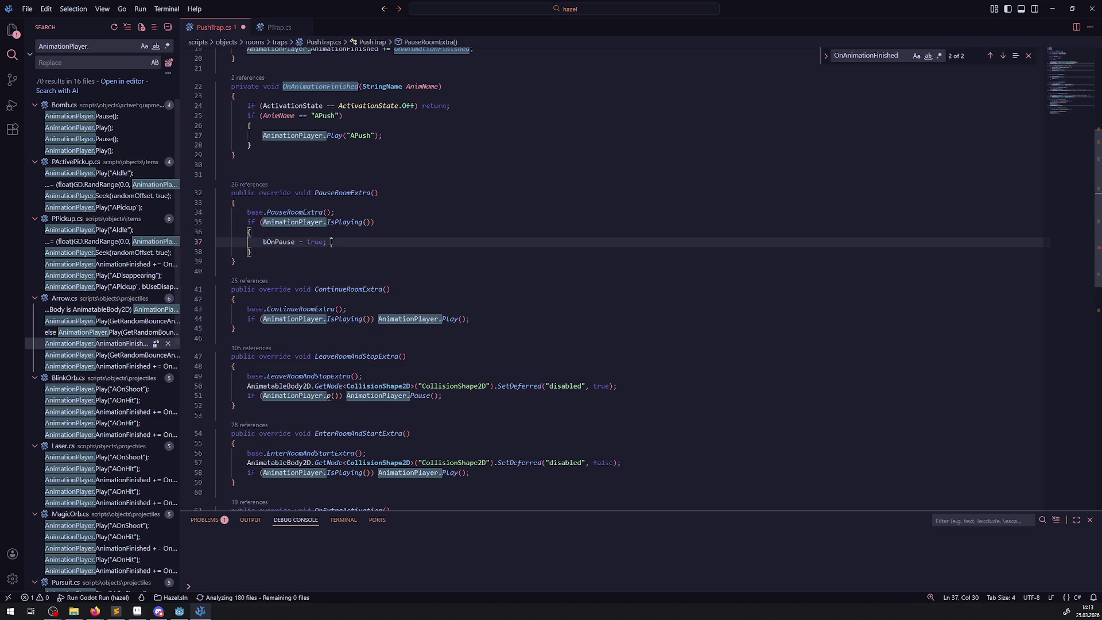
{"action": "key", "text": "Return"}
{"action": "key", "text": "ctrl+v"}
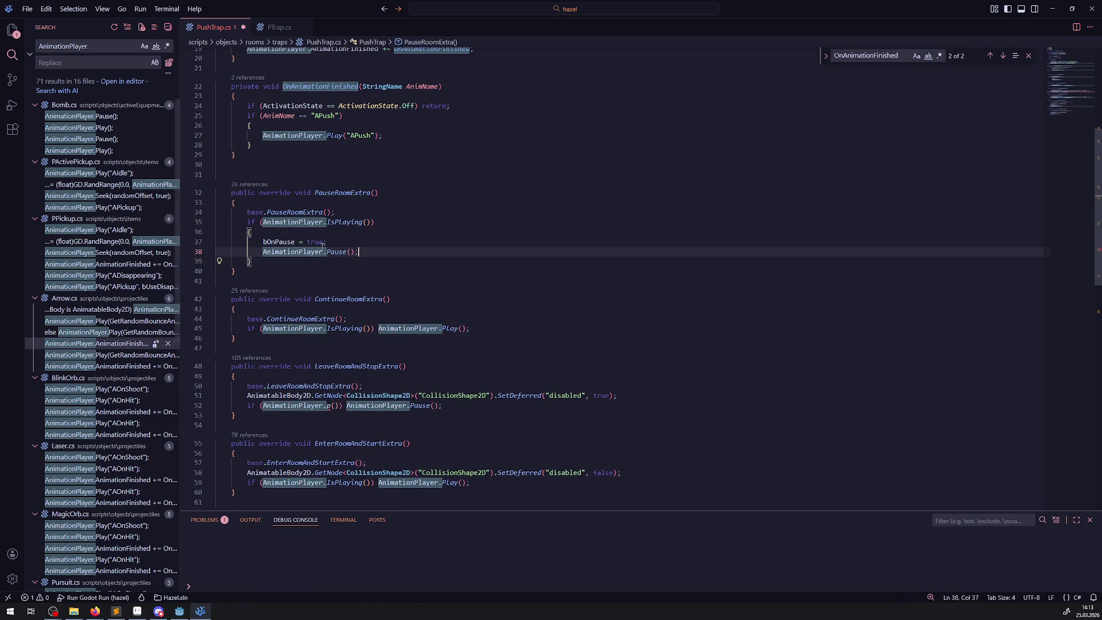
{"action": "key", "text": "ctrl+s"}
- Replace ContinueRoomExtra's IsPlaying condition with bOnPause and save
{"action": "double_click", "coordinate": [287, 242]}
{"action": "key", "text": "ctrl+c"}
{"action": "left_click_drag", "start_coordinate": [259, 329], "coordinate": [373, 330]}
{"action": "key", "text": "ctrl+v"}
{"action": "key", "text": "ctrl+s"}
- Give the if (bOnPause) check a braced block containing bOnPause = false;
{"action": "left_click", "coordinate": [260, 329]}
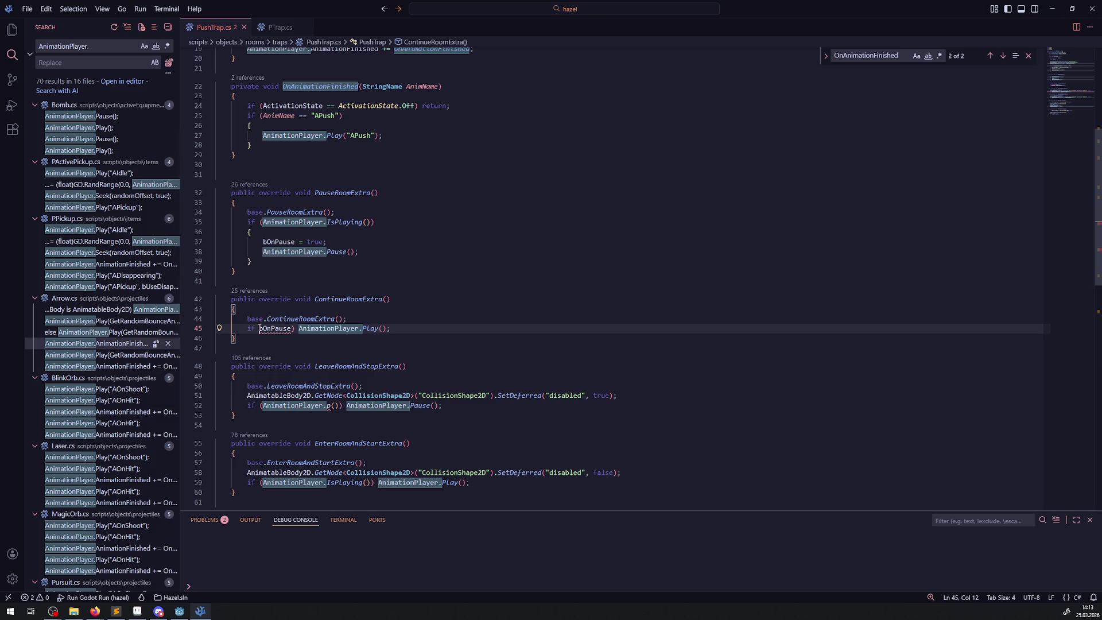
{"action": "type", "text": "("}
{"action": "left_click", "coordinate": [300, 329]}
{"action": "key", "text": "Return"}
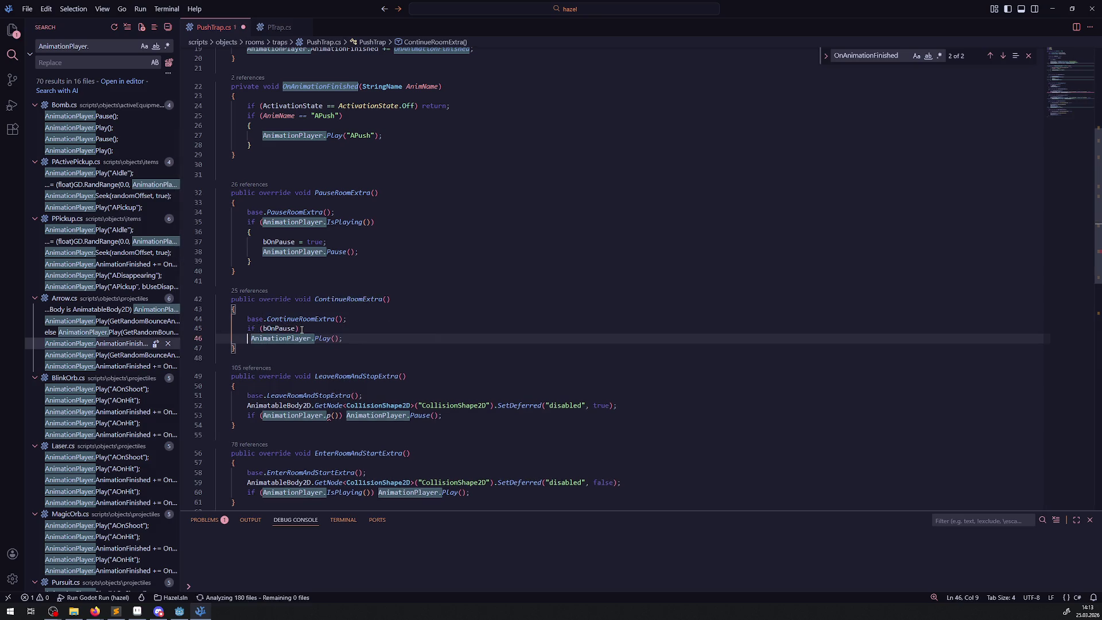
{"action": "type", "text": "{"}
{"action": "key", "text": "Return"}
{"action": "type", "text": "bOnPause = false;"}
- Move AnimationPlayer.Play() inside the if (bOnPause) block and save the script
{"action": "left_click", "coordinate": [251, 358]}
{"action": "key", "text": "Return"}
{"action": "key", "text": "ctrl+s"}
{"action": "key", "text": "shift+End"}
{"action": "key", "text": "ctrl+x"}
{"action": "left_click", "coordinate": [300, 339]}
{"action": "key", "text": "Return"}
{"action": "key", "text": "ctrl+v"}
{"action": "key", "text": "ctrl+s"}
{"action": "scroll", "coordinate": [333, 379], "scroll_direction": "down", "scroll_amount": 3}
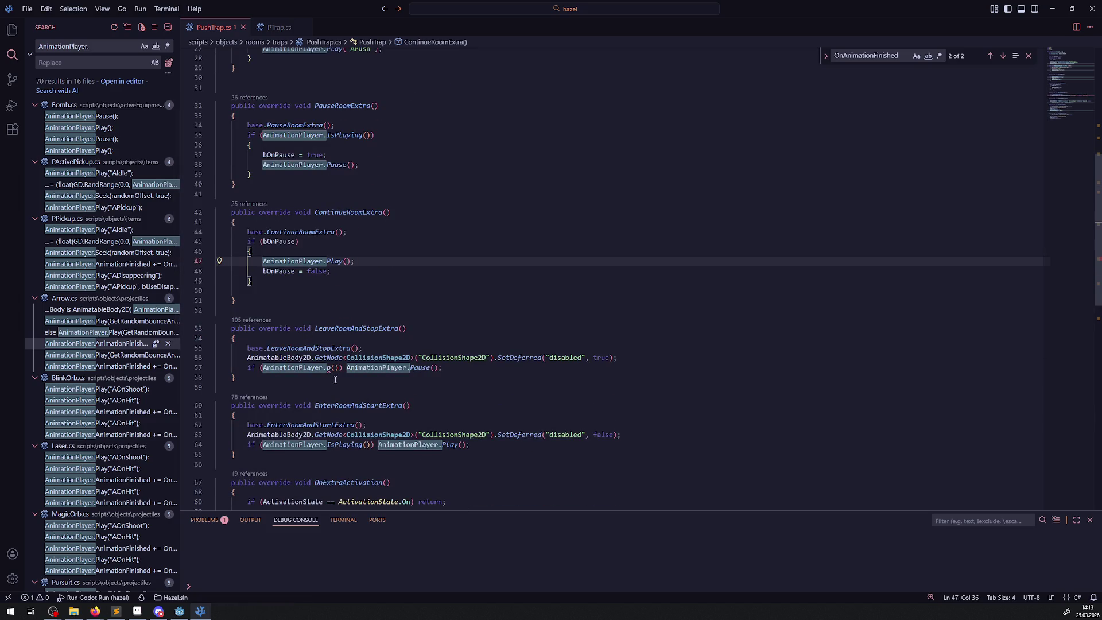
- Replace LeaveRoomAndStopExtra's one-line pause check with the bOnPause pause block from PauseRoomExtra
{"action": "scroll", "coordinate": [290, 178], "scroll_direction": "up", "scroll_amount": 2}
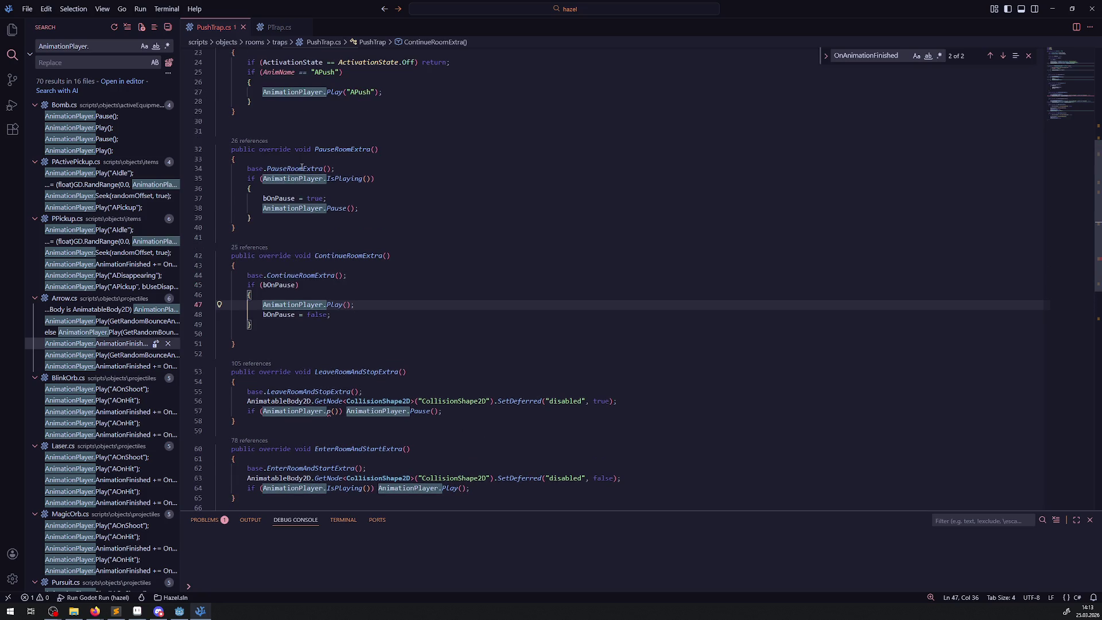
{"action": "scroll", "coordinate": [270, 126], "scroll_direction": "up", "scroll_amount": 4}
{"action": "scroll", "coordinate": [287, 200], "scroll_direction": "down", "scroll_amount": 4}
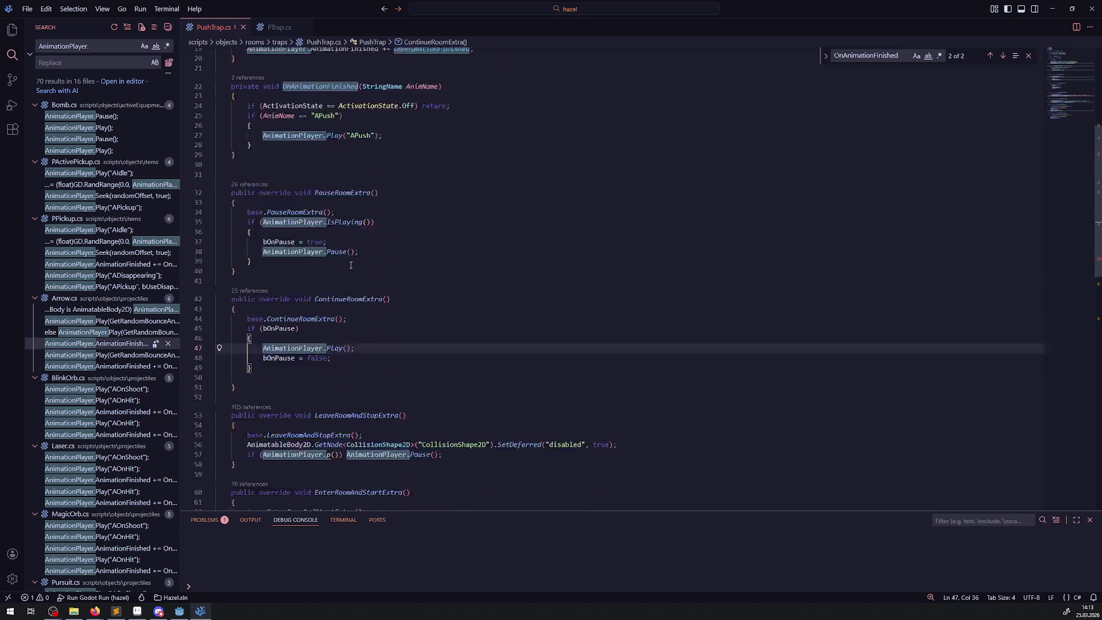
{"action": "left_click_drag", "start_coordinate": [270, 219], "coordinate": [239, 180]}
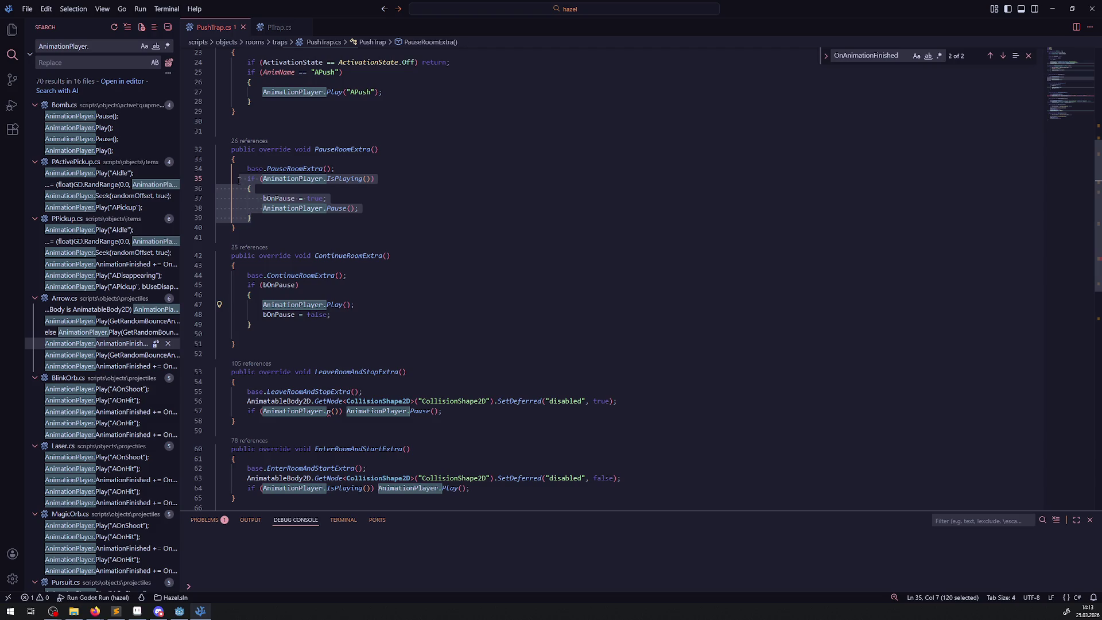
{"action": "left_click_drag", "start_coordinate": [442, 411], "coordinate": [239, 412]}
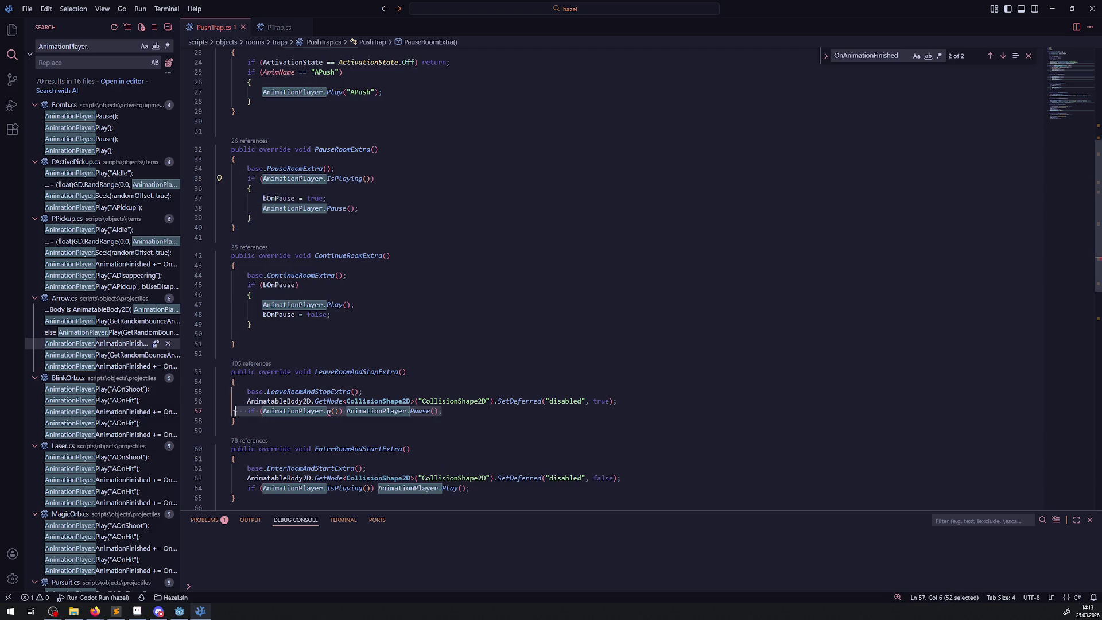
{"action": "key", "text": "ctrl+v"}
- Replace EnterRoomAndStartExtra's play check with the bOnPause resume block, then build the .NET project in Godot
{"action": "scroll", "coordinate": [312, 212], "scroll_direction": "up", "scroll_amount": 2}
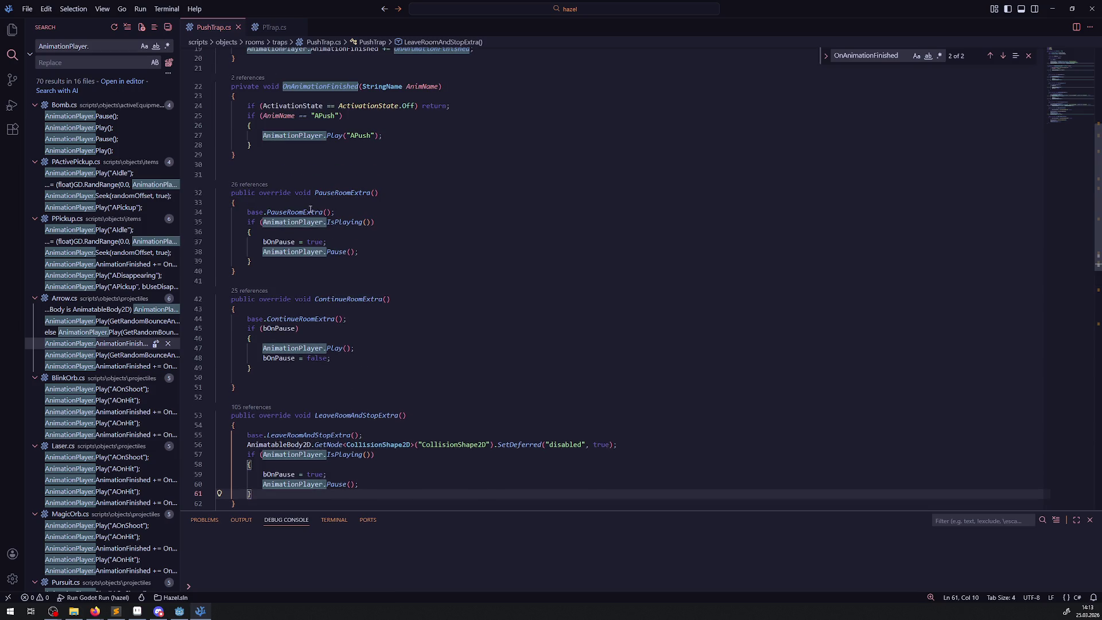
{"action": "left_click_drag", "start_coordinate": [259, 369], "coordinate": [236, 328]}
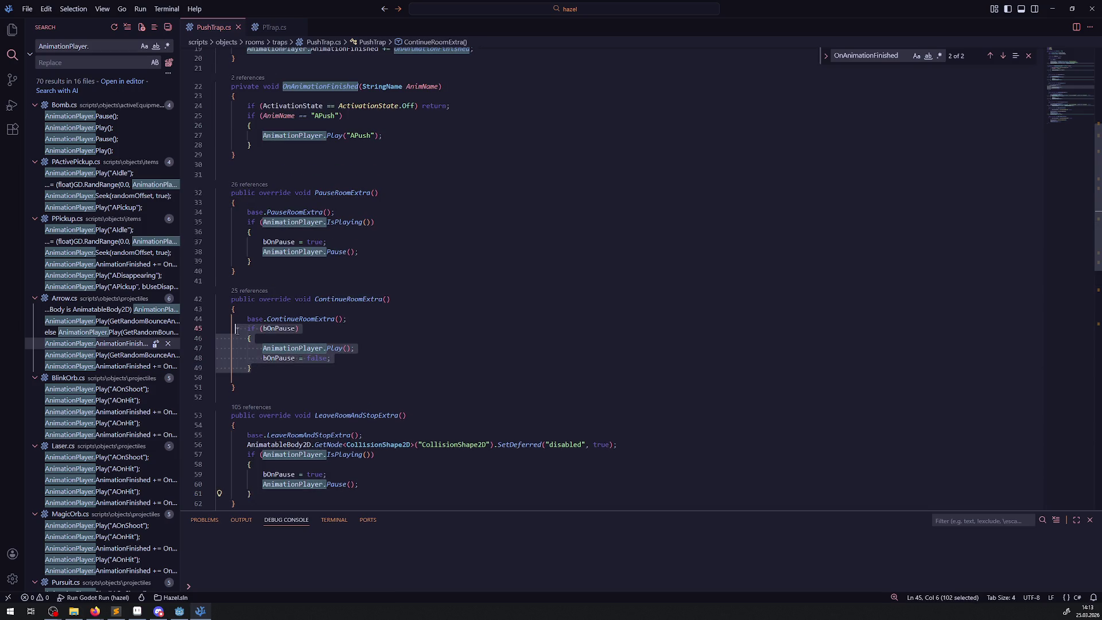
{"action": "scroll", "coordinate": [335, 359], "scroll_direction": "down", "scroll_amount": 5}
{"action": "scroll", "coordinate": [335, 358], "scroll_direction": "down", "scroll_amount": 3}
{"action": "left_click_drag", "start_coordinate": [478, 355], "coordinate": [218, 358]}
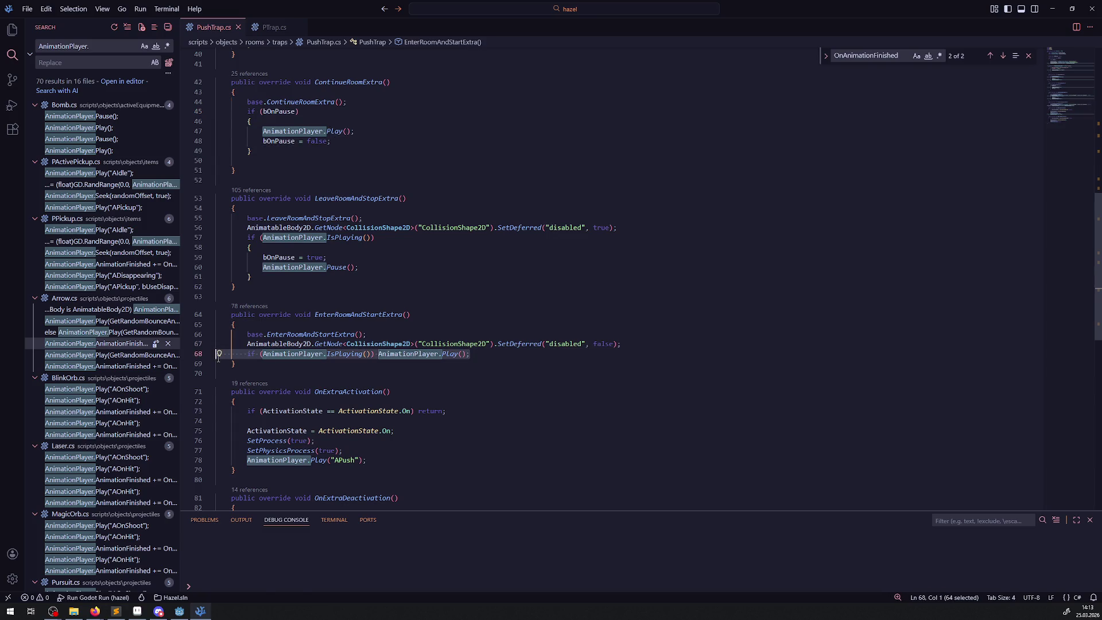
{"action": "key", "text": "ctrl+v"}
{"action": "scroll", "coordinate": [380, 383], "scroll_direction": "down", "scroll_amount": 4}
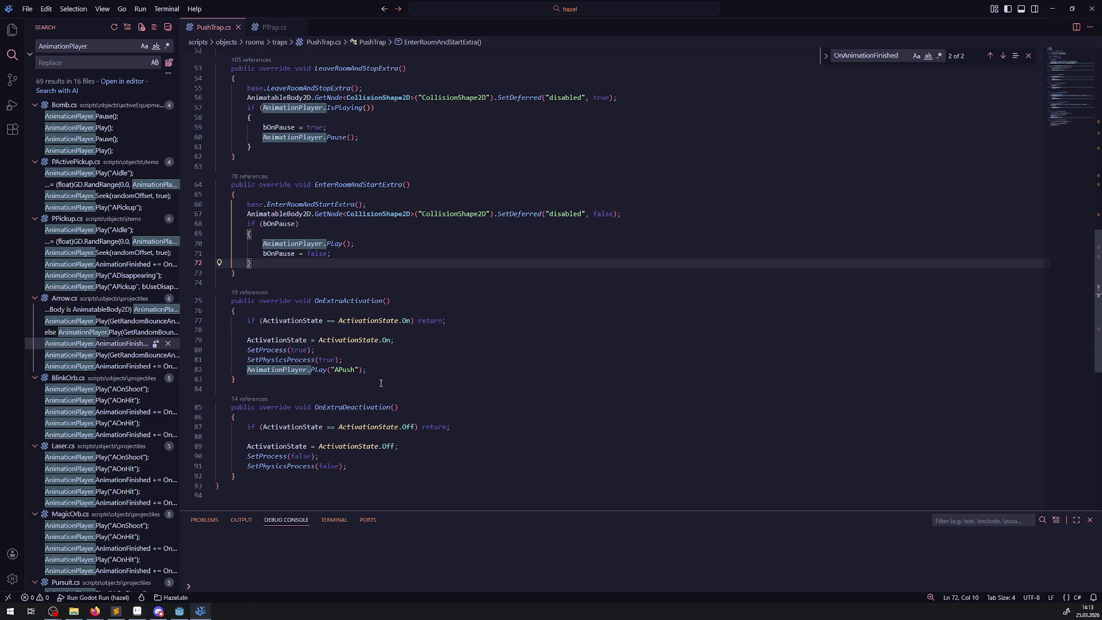
{"action": "left_click", "coordinate": [180, 611]}
{"action": "left_click", "coordinate": [951, 20]}
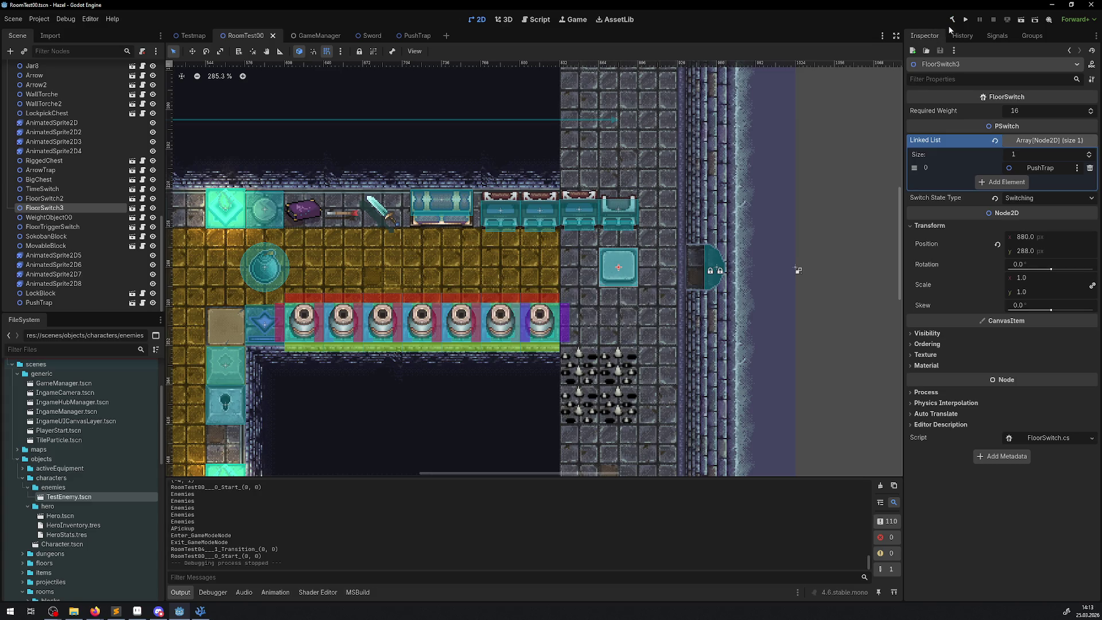
- Run the project and walk the hero through the spike corridor, out the east door into RoomTest04 and back
{"action": "left_click", "coordinate": [966, 20]}
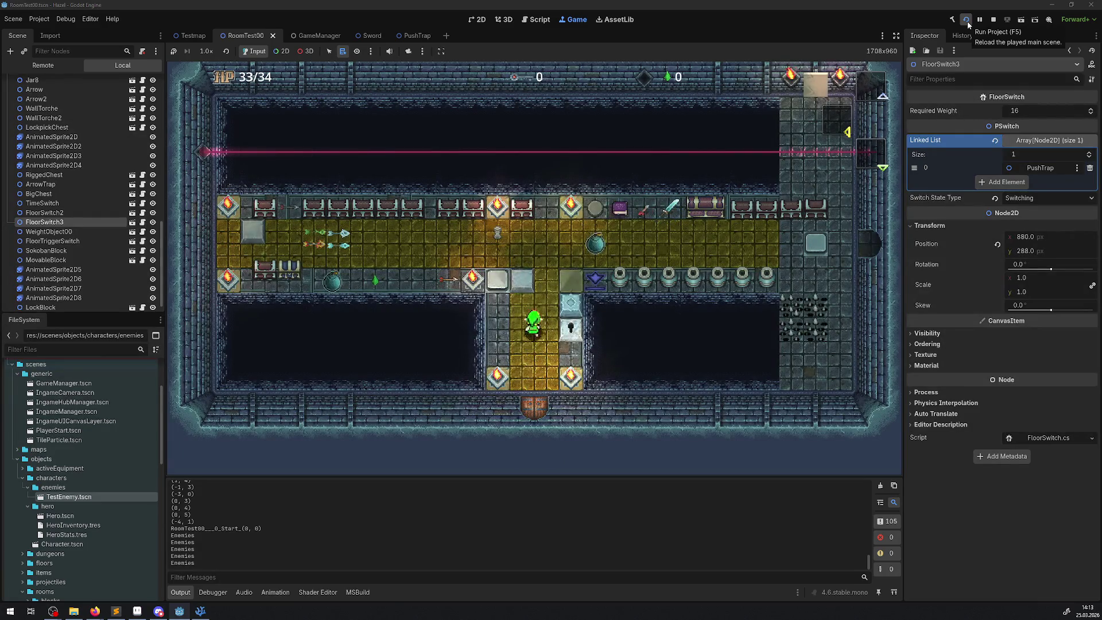
{"action": "key", "text": "Up"}
{"action": "key", "text": "Right"}
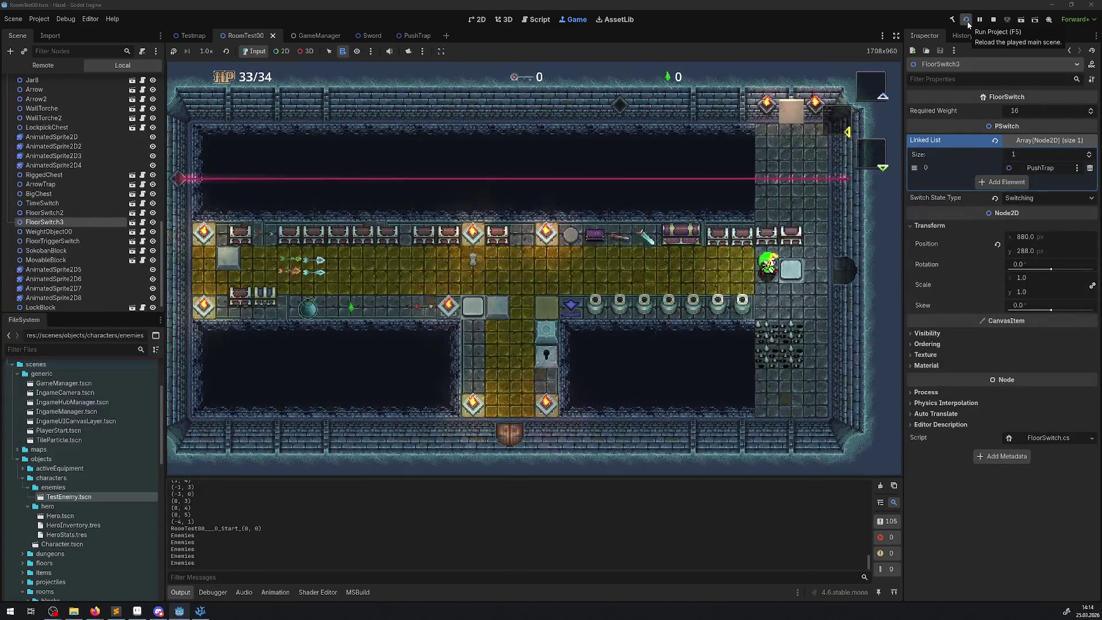
{"action": "key", "text": "Down"}
{"action": "key", "text": "Up"}
{"action": "key", "text": "Right"}
{"action": "key", "text": "Right"}
{"action": "key", "text": "Left"}
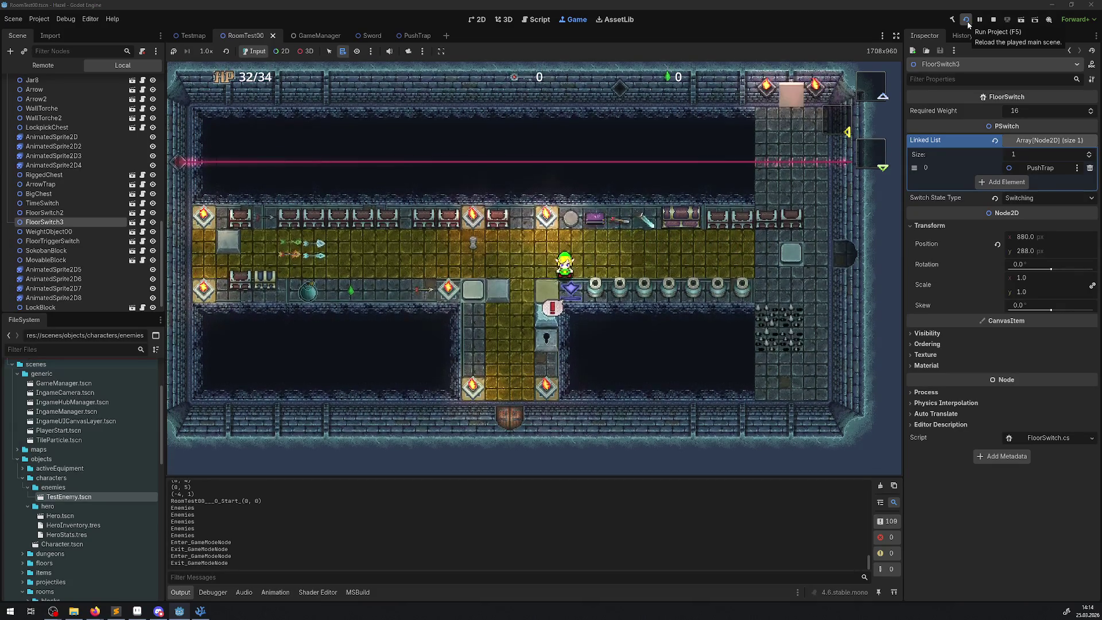
{"action": "key", "text": "Up"}
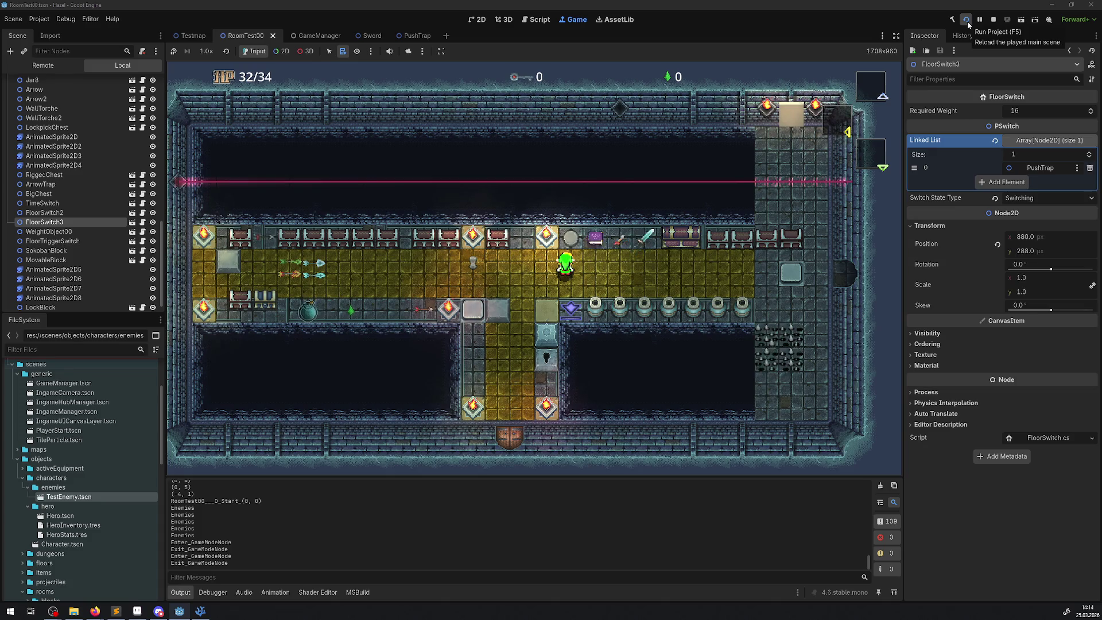
{"action": "key", "text": "Right"}
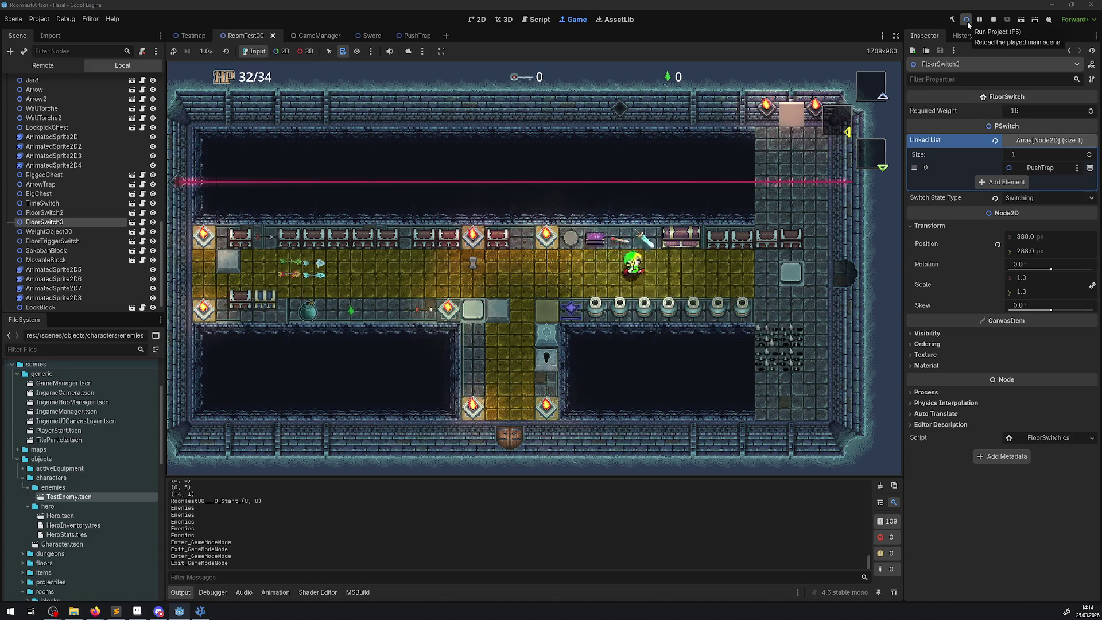
{"action": "key", "text": "Right"}
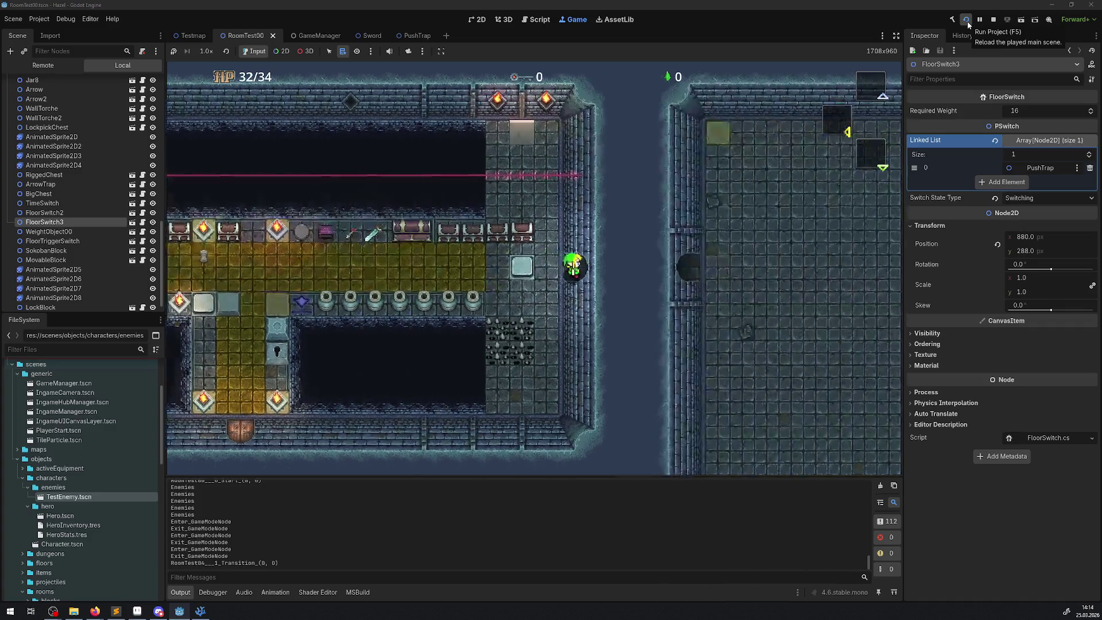
{"action": "key", "text": "Left"}
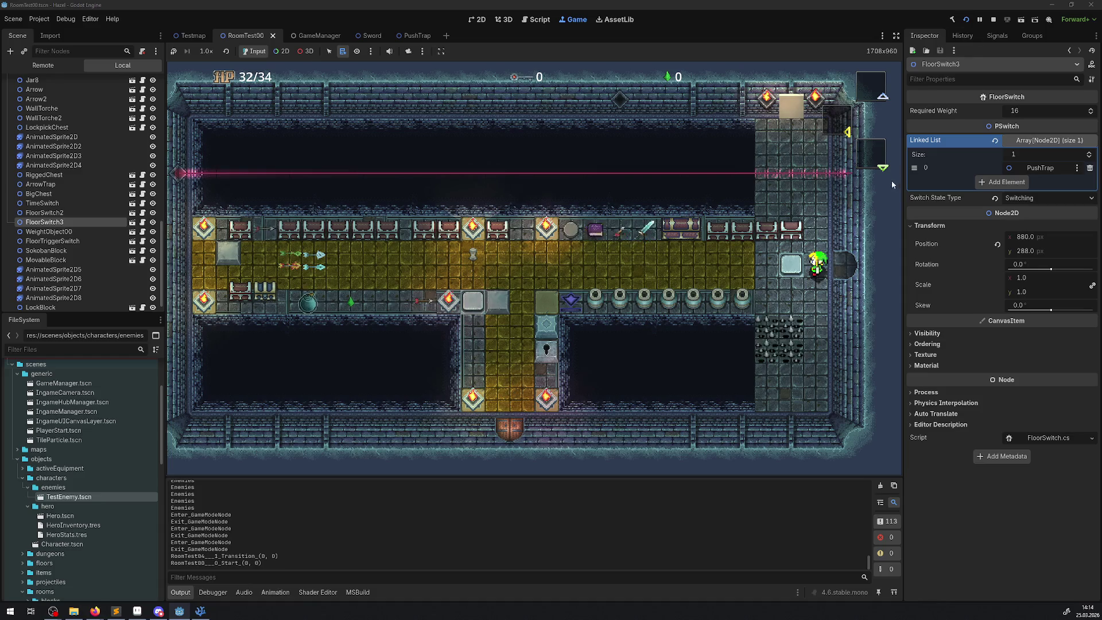
- Stop the game, move FloorSwitch3 left to x 688, and run the project again
{"action": "left_click", "coordinate": [994, 19]}
{"action": "left_click_drag", "start_coordinate": [627, 259], "coordinate": [392, 259]}
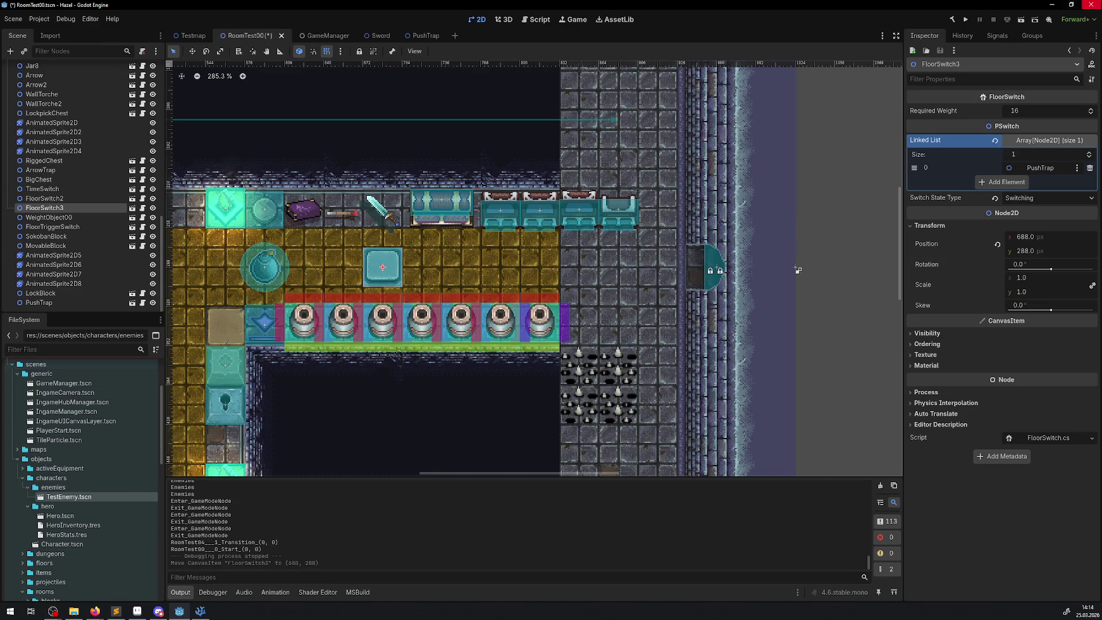
{"action": "left_click", "coordinate": [965, 20]}
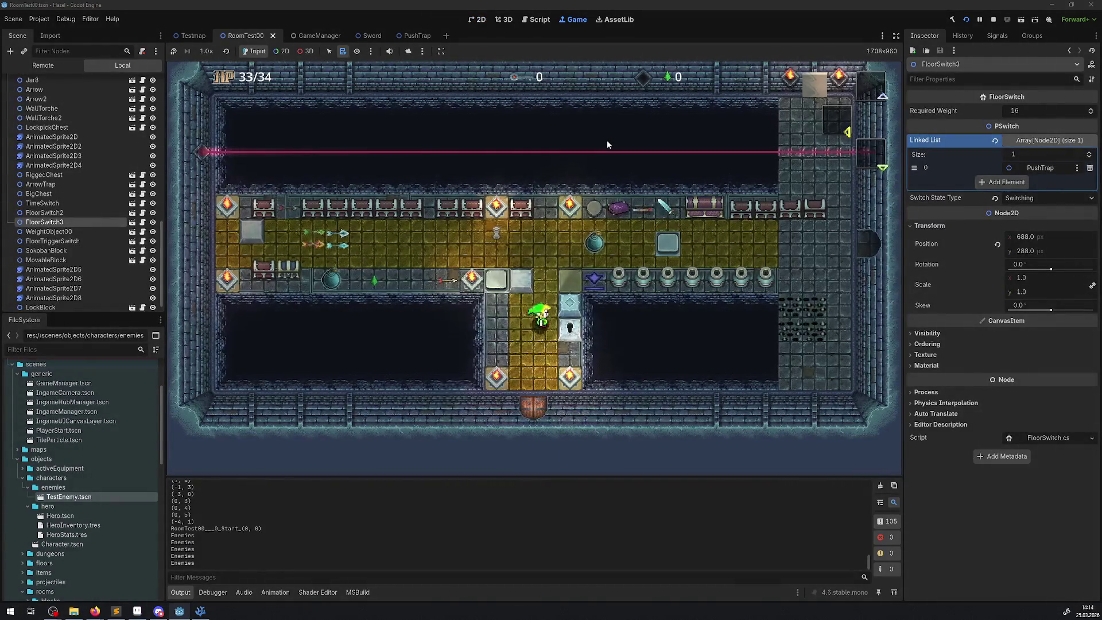
- Walk the hero right toward the floor switch and back left along the corridor
{"action": "key", "text": "Right"}
{"action": "key", "text": "Down"}
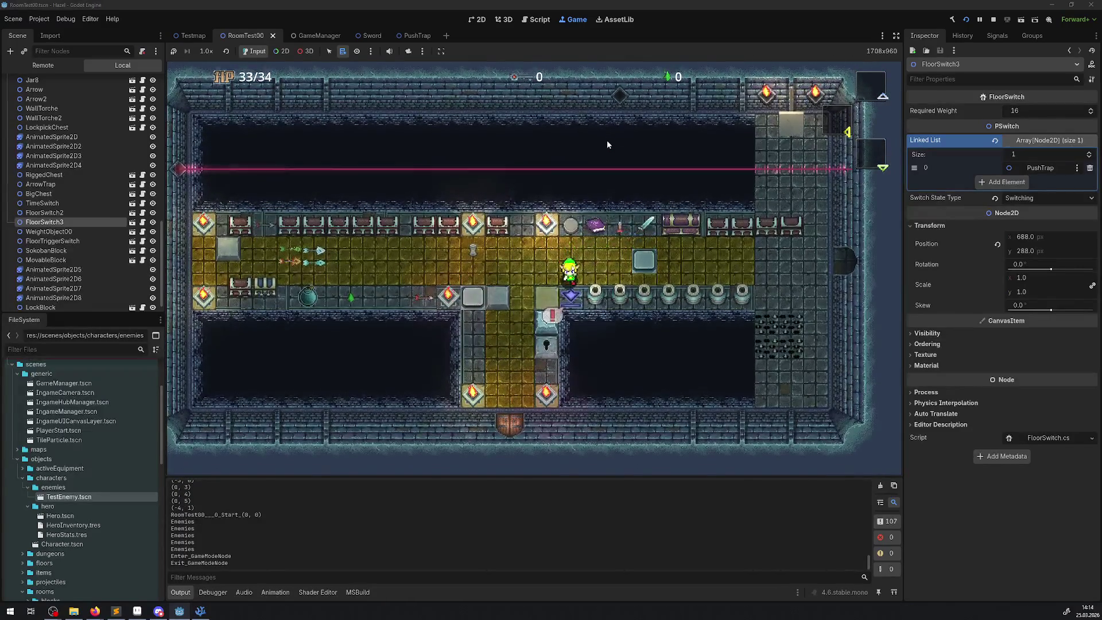
{"action": "key", "text": "Right"}
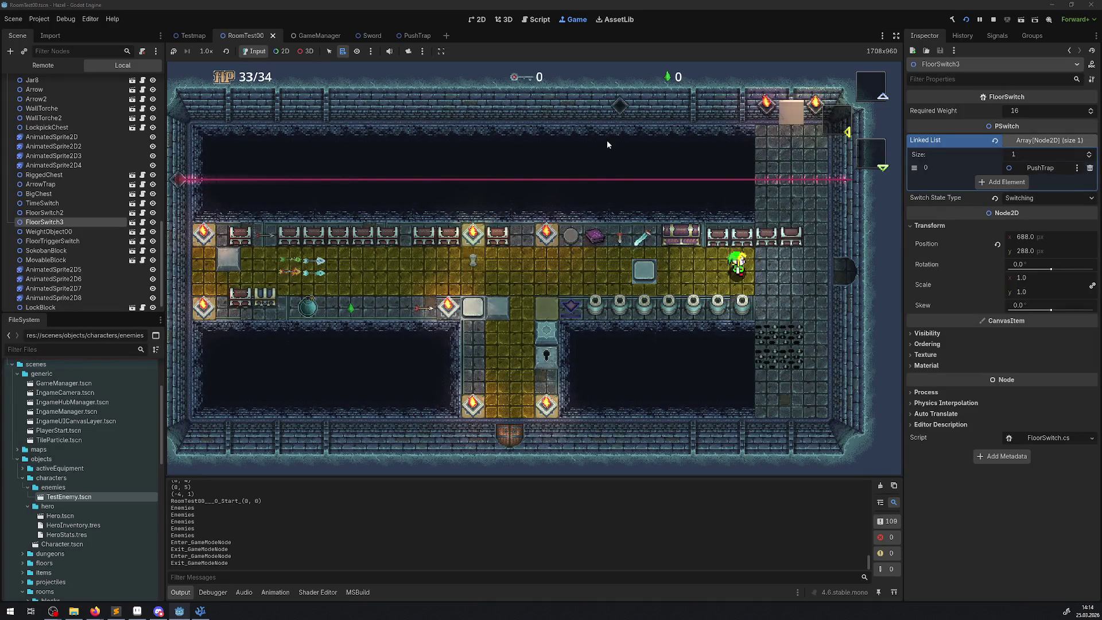
{"action": "key", "text": "Left"}
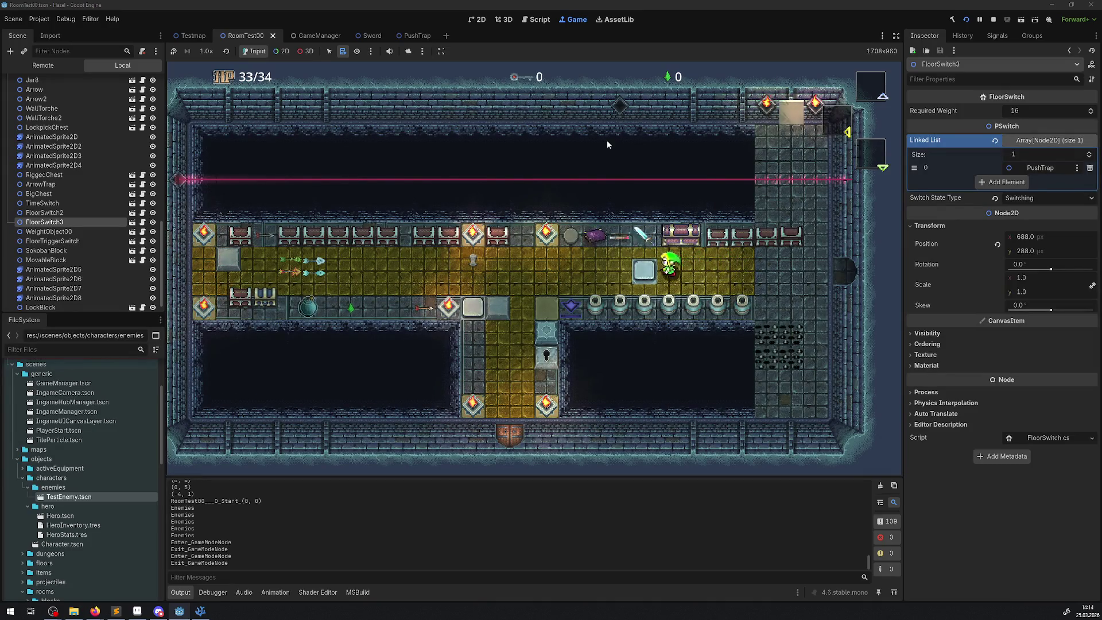
{"action": "key", "text": "Left"}
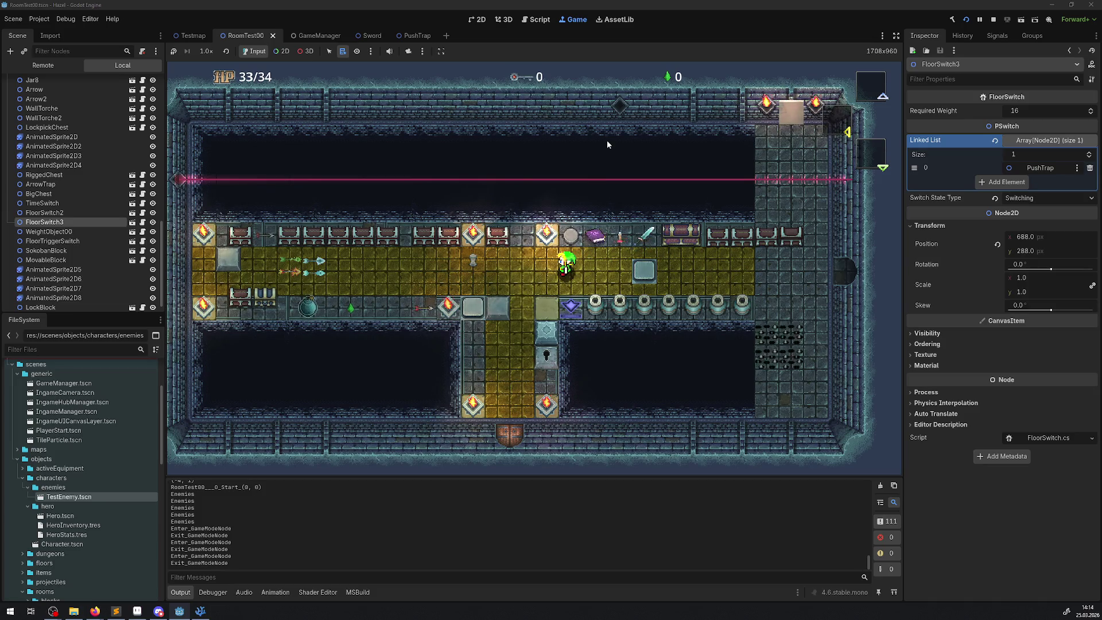
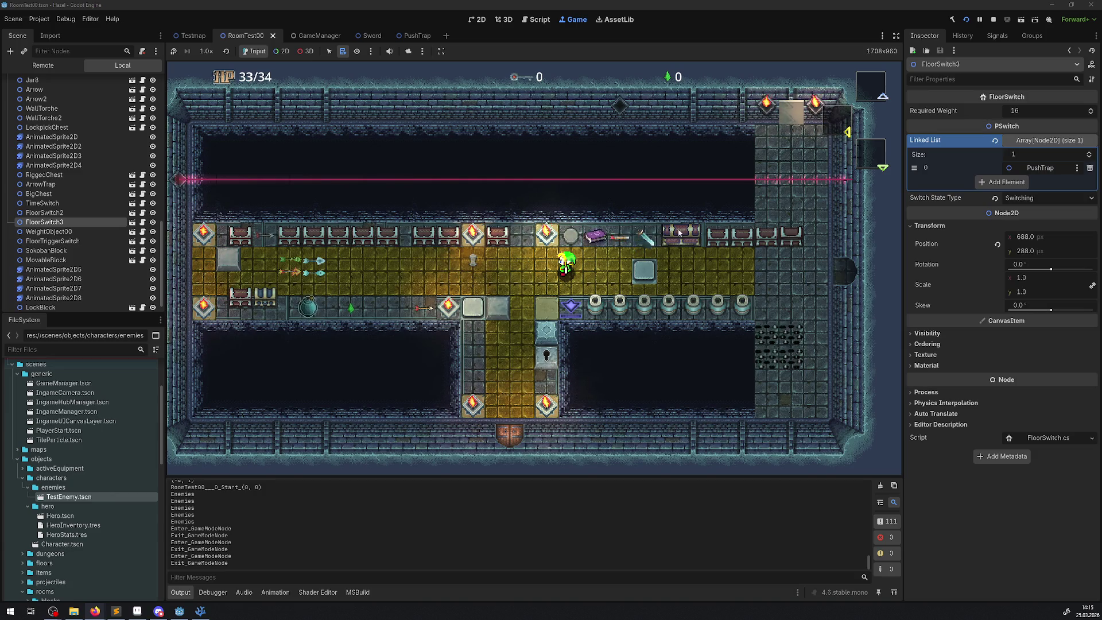
- Stop the game and zoom back out over the RoomTest00 room in the 2D editor
{"action": "left_click", "coordinate": [994, 21]}
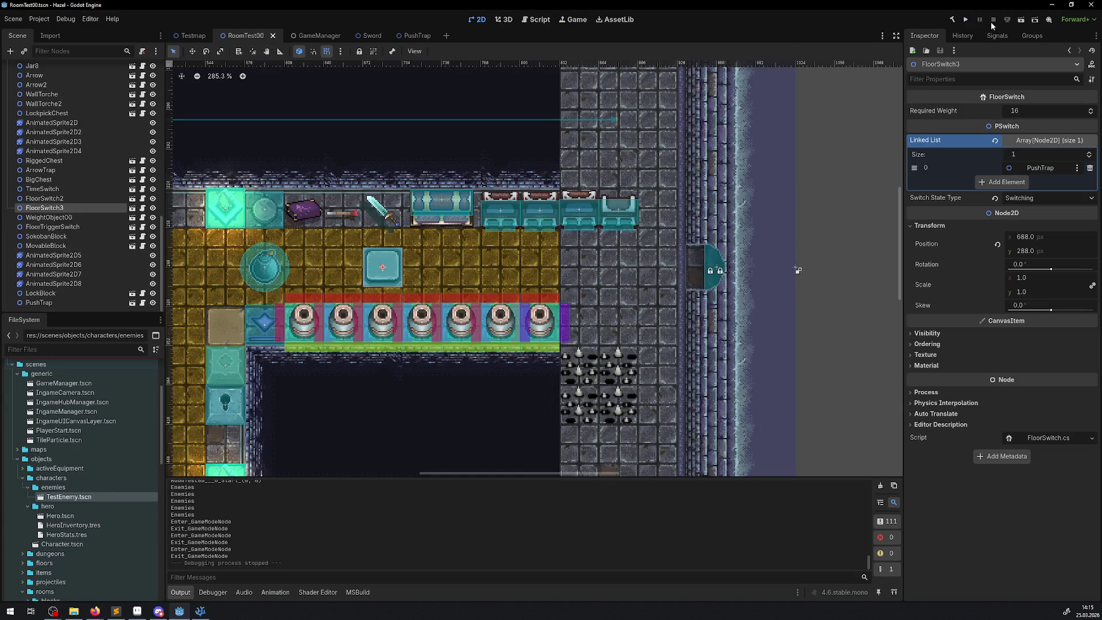
{"action": "left_click_drag", "start_coordinate": [344, 238], "coordinate": [607, 222]}
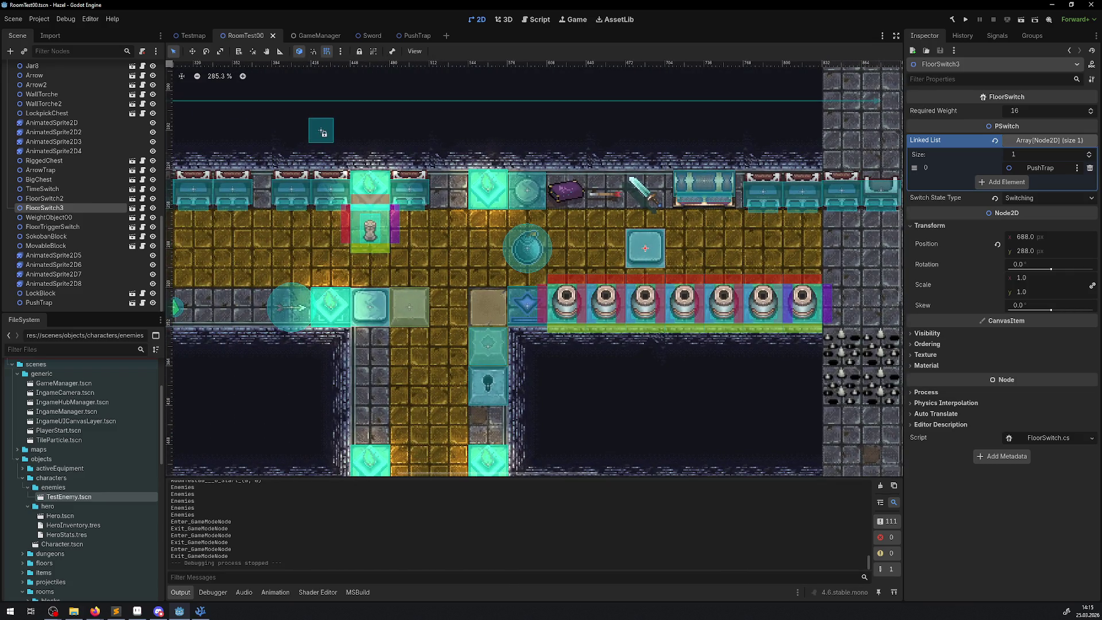
{"action": "key", "text": "alt+Tab"}
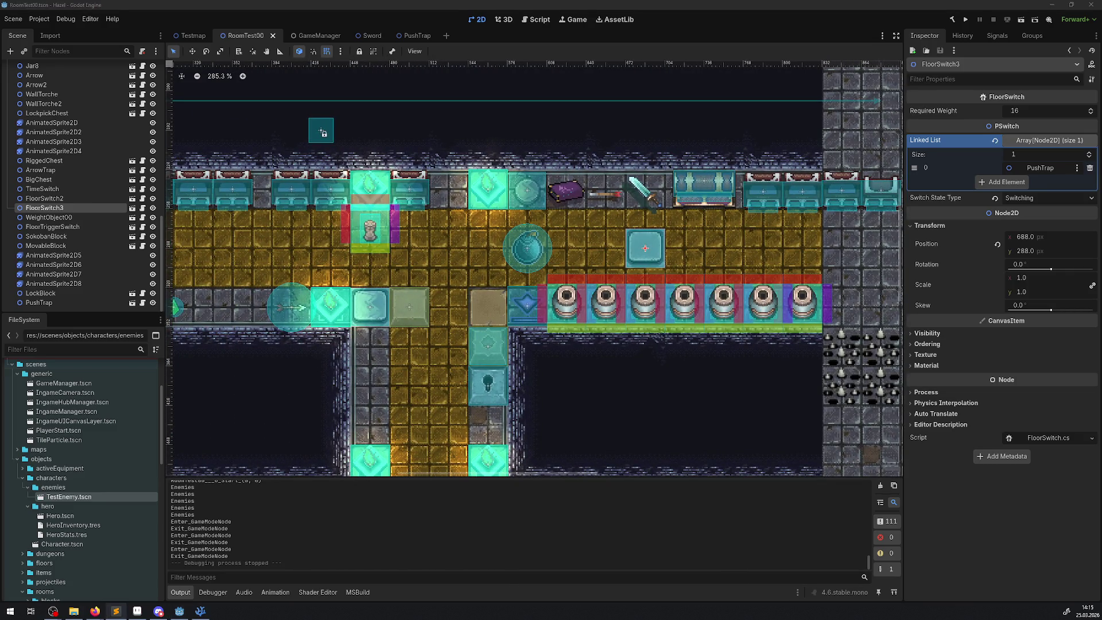
{"action": "key", "text": "alt+Tab"}
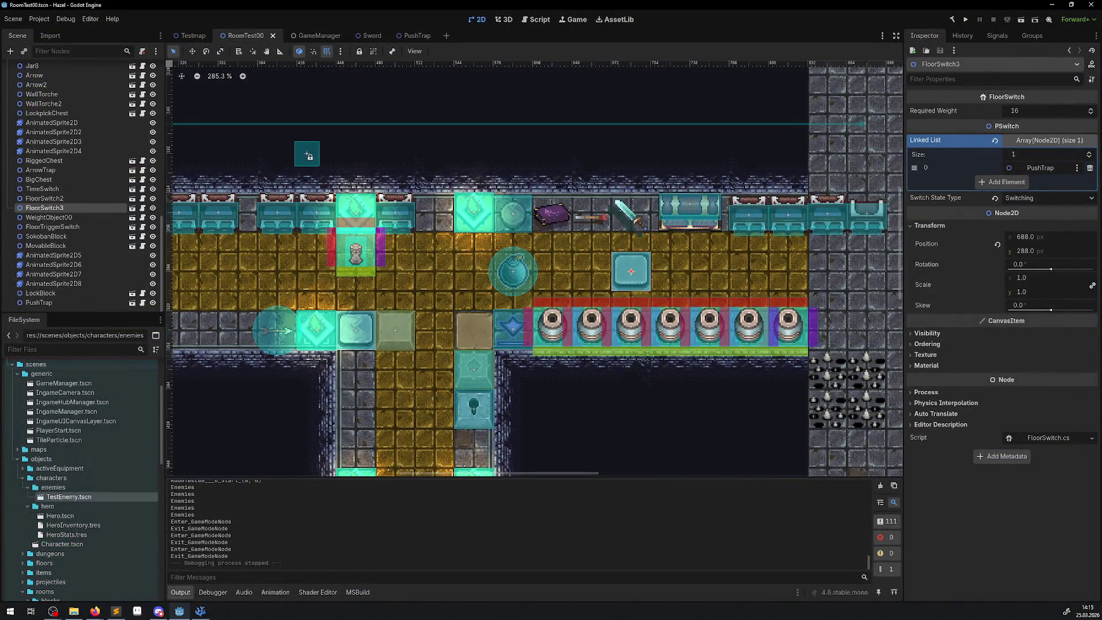
{"action": "key", "text": "alt+Tab"}
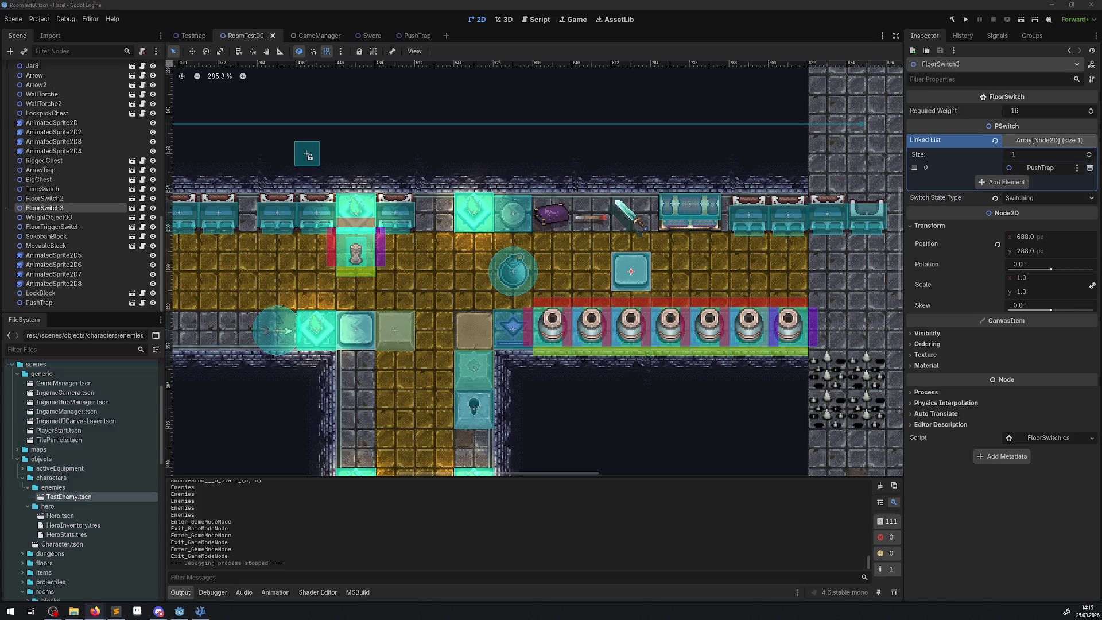
{"action": "scroll", "coordinate": [641, 320], "scroll_direction": "down", "scroll_amount": 2}
{"action": "scroll", "coordinate": [641, 319], "scroll_direction": "right", "scroll_amount": 3}
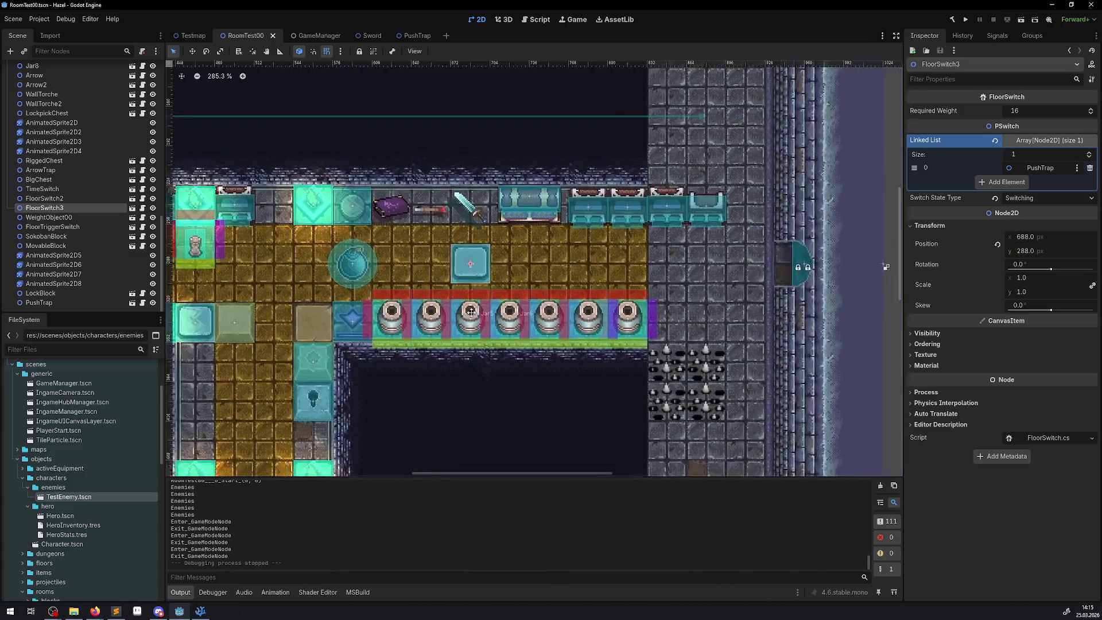
{"action": "scroll", "coordinate": [641, 319], "scroll_direction": "up", "scroll_amount": 3}
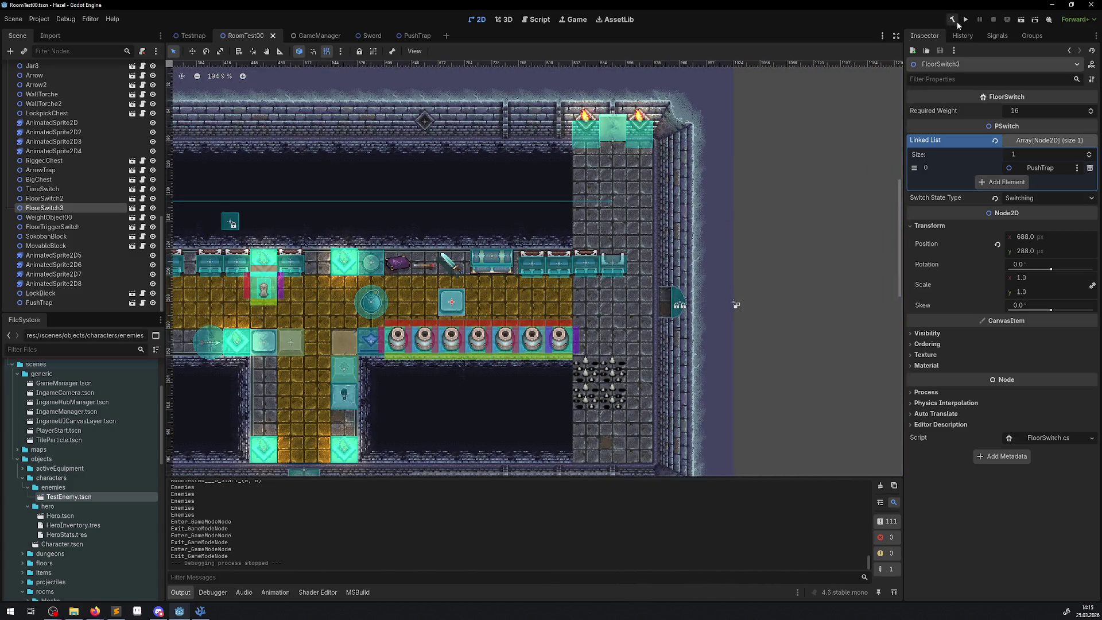
- Rebuild the .NET project and walk the hero through the room's upper and lower corridors
{"action": "left_click", "coordinate": [956, 22]}
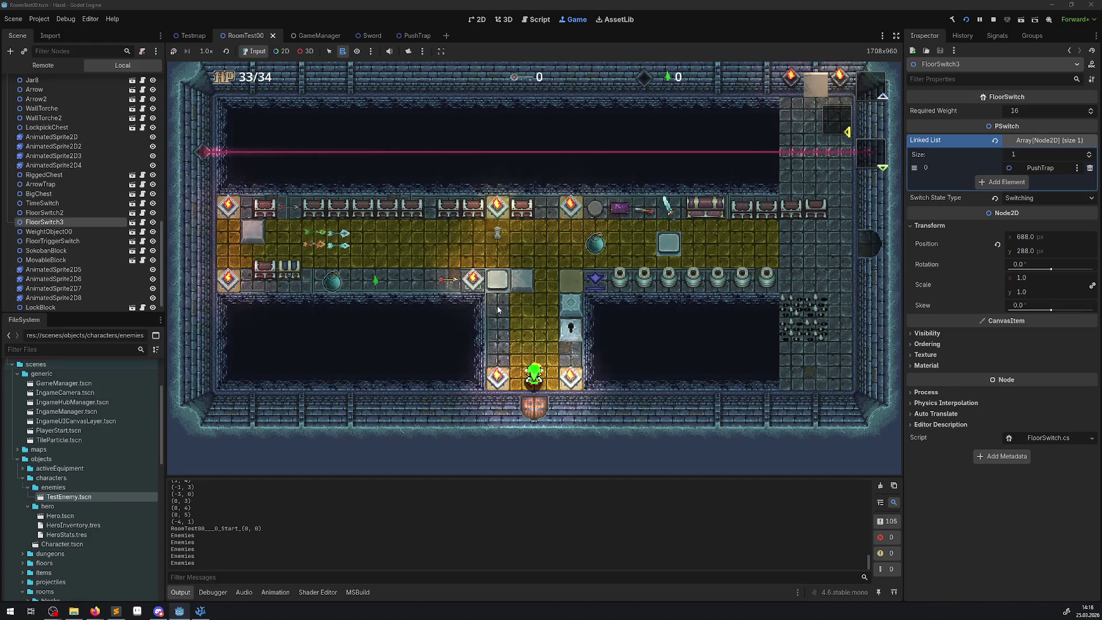
{"action": "key", "text": "Up"}
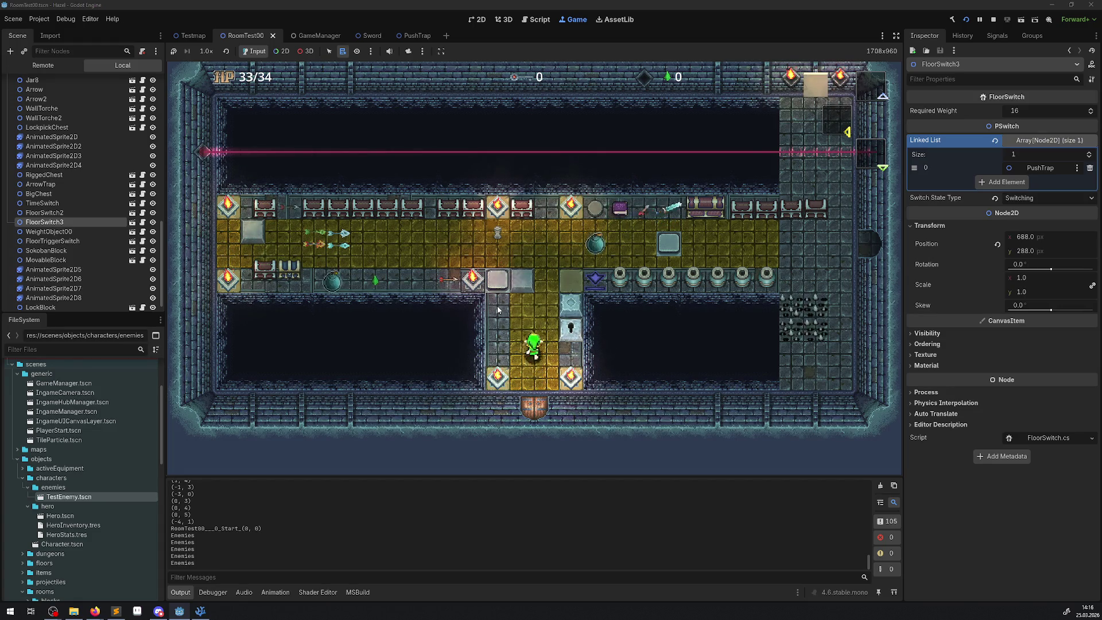
{"action": "key", "text": "Right"}
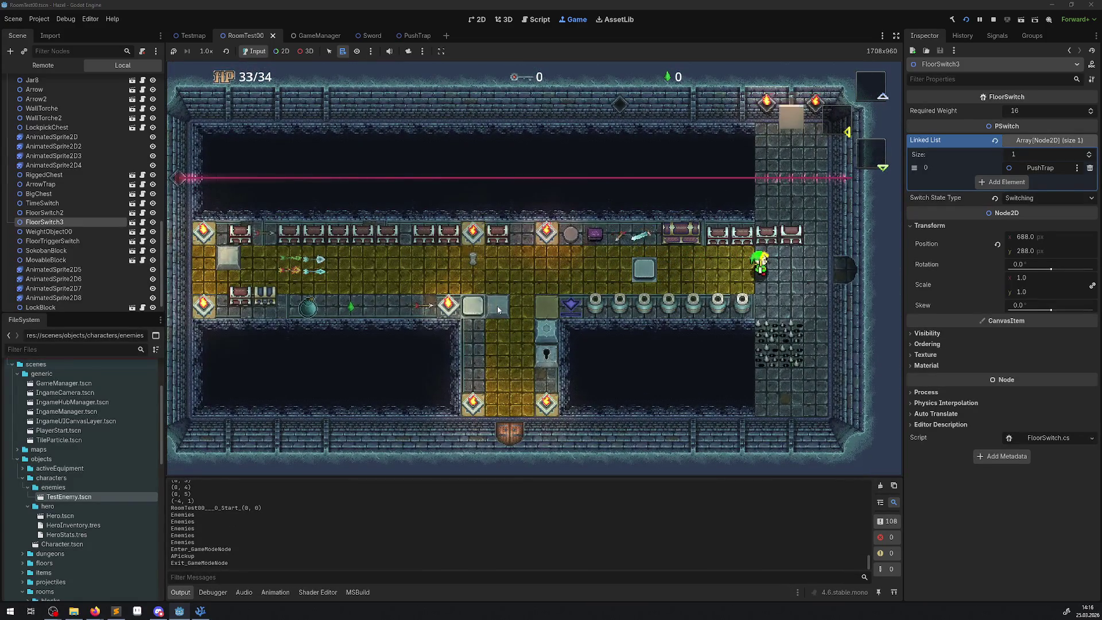
{"action": "key", "text": "Left"}
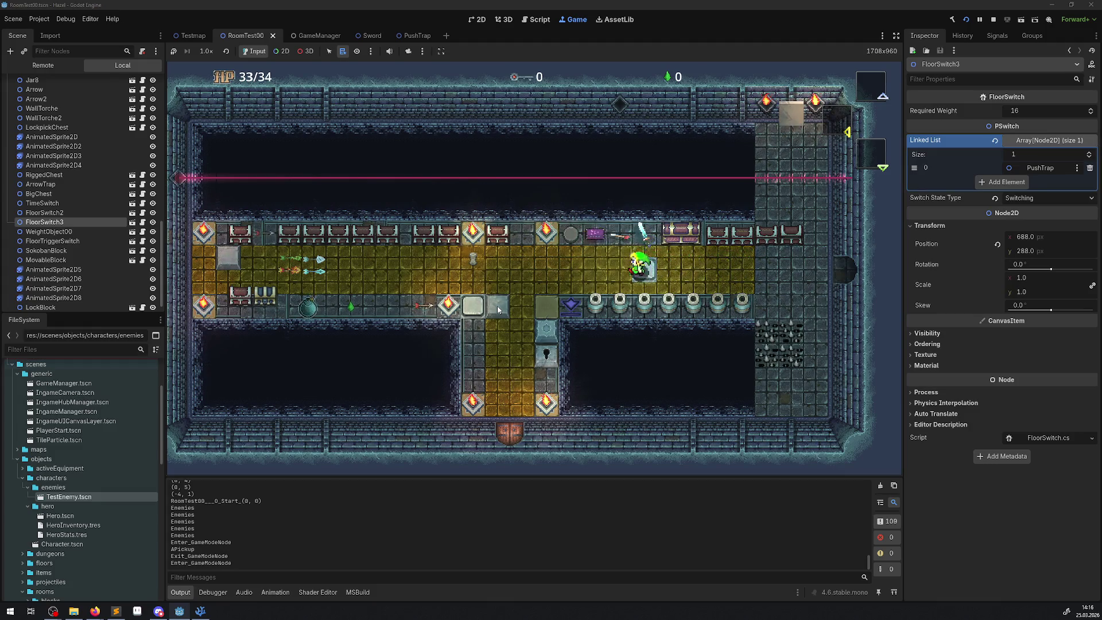
{"action": "key", "text": "Down"}
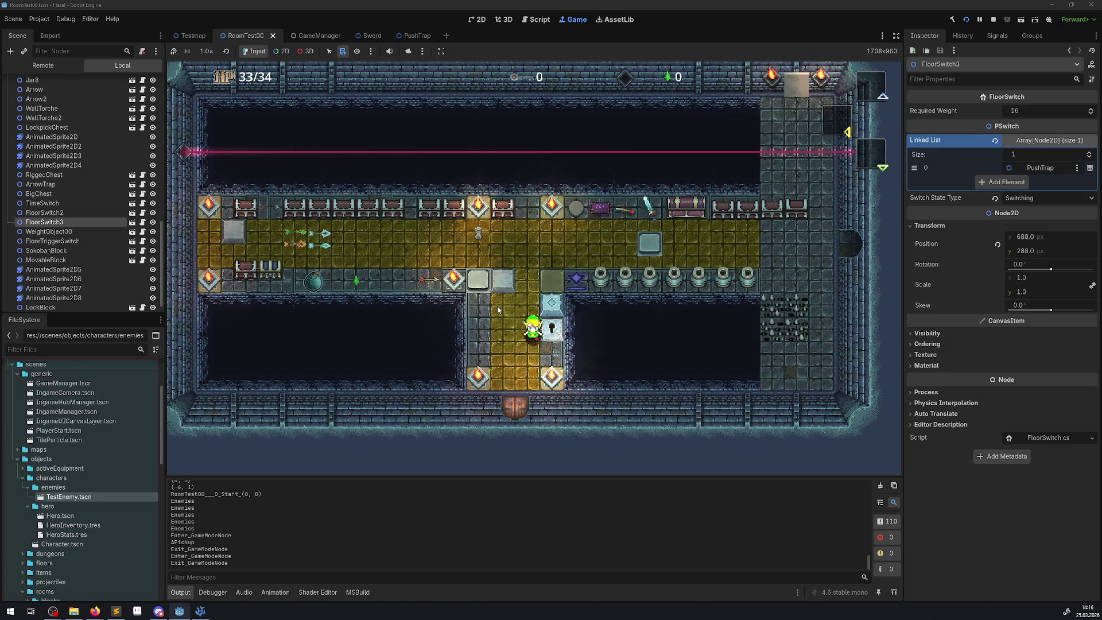
{"action": "key", "text": "Down"}
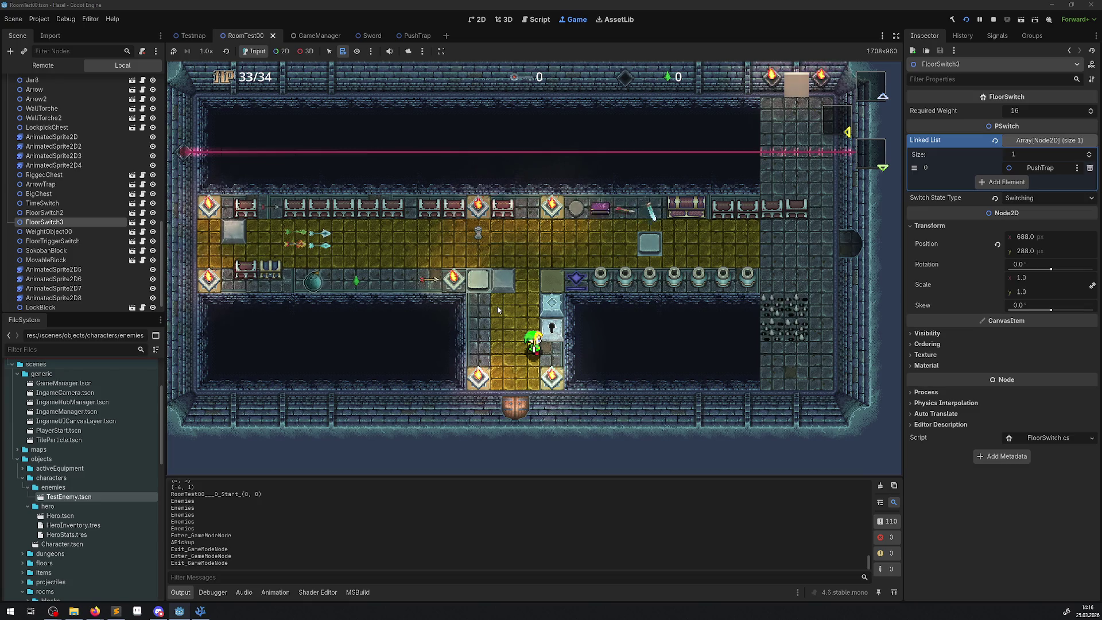
{"action": "key", "text": "Up"}
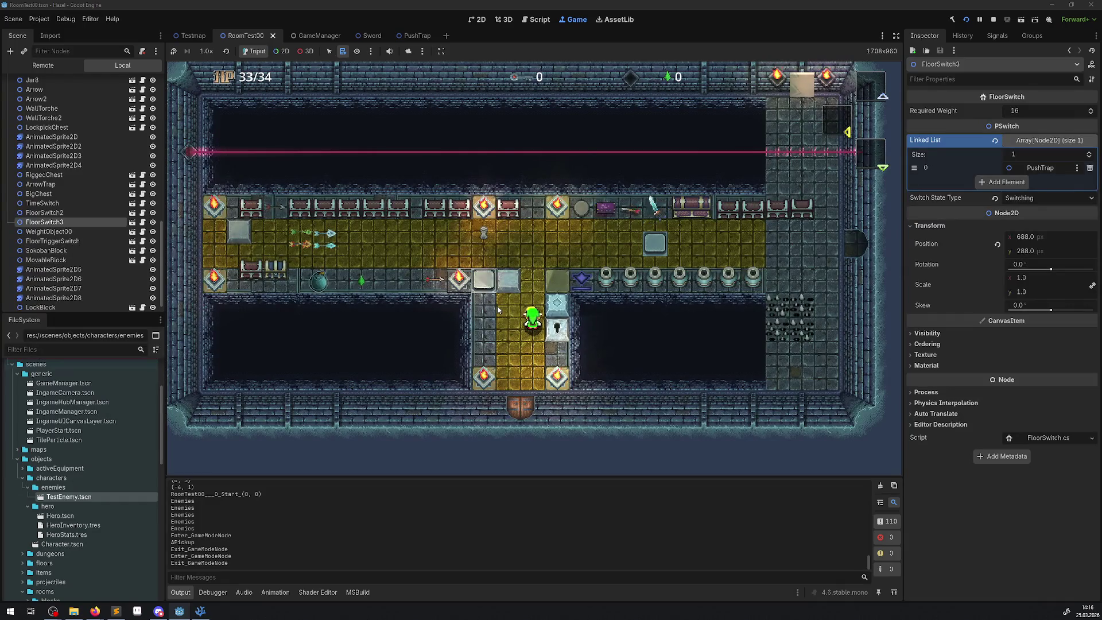
{"action": "key", "text": "Up"}
{"action": "key", "text": "Up"}
- Walk the hero to the right-hand room and spike area, then open the inventory screen
{"action": "key", "text": "Right"}
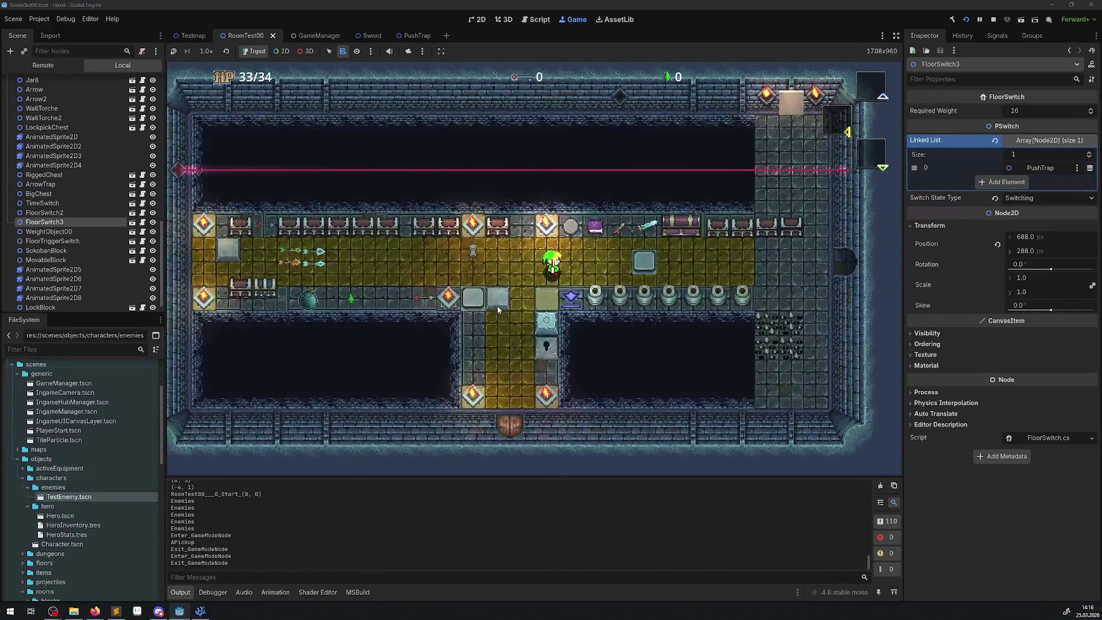
{"action": "key", "text": "Right"}
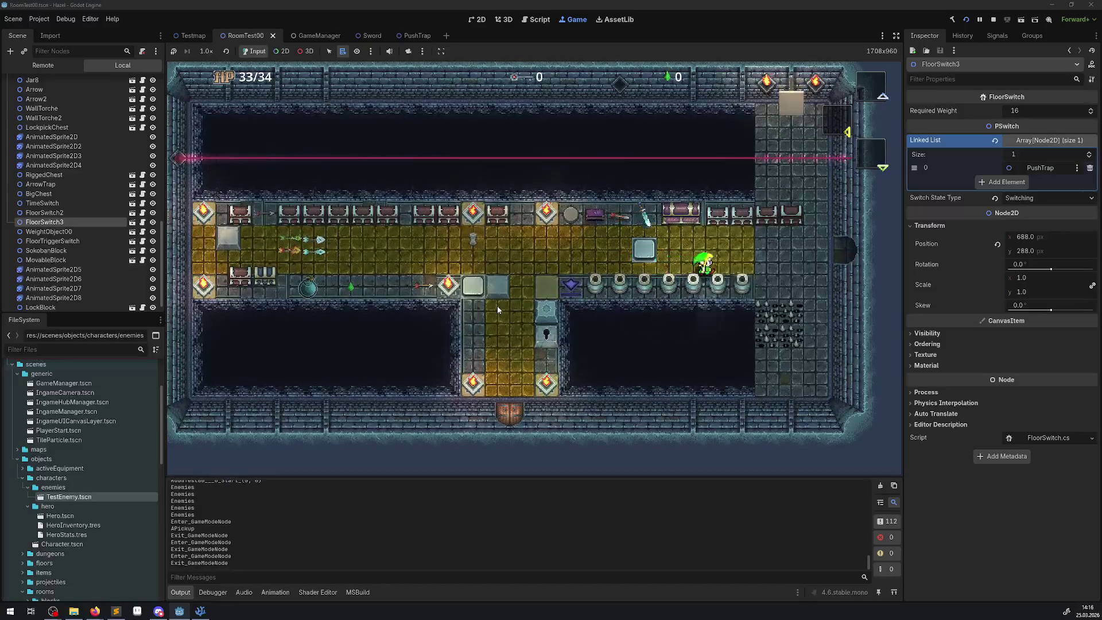
{"action": "key", "text": "Right"}
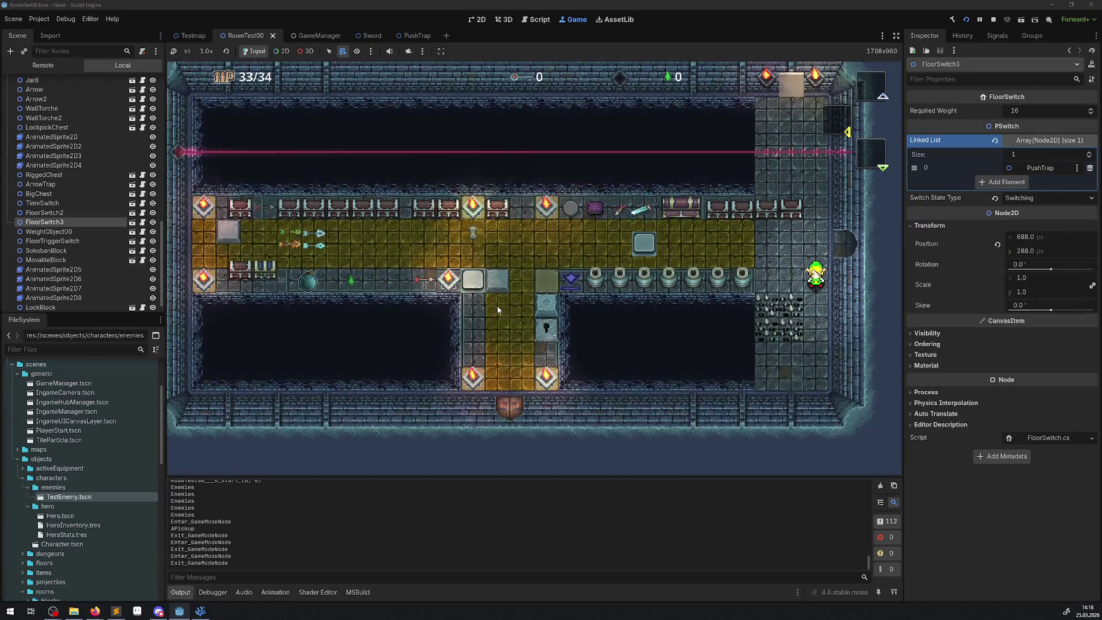
{"action": "key", "text": "Down"}
{"action": "key", "text": "Left"}
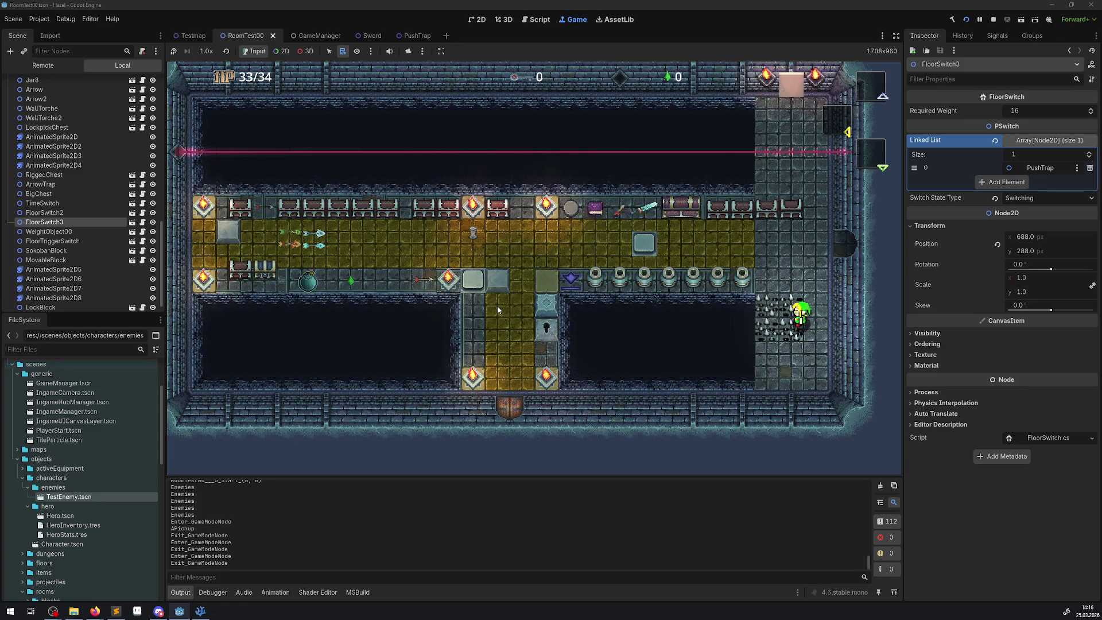
{"action": "key", "text": "Up"}
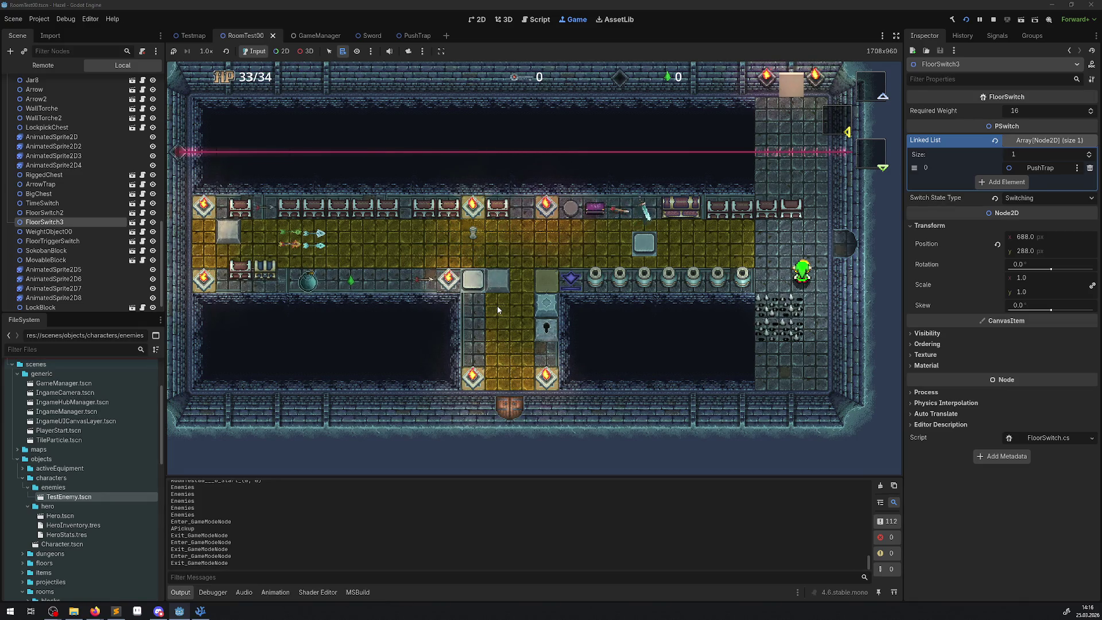
{"action": "key", "text": "Left"}
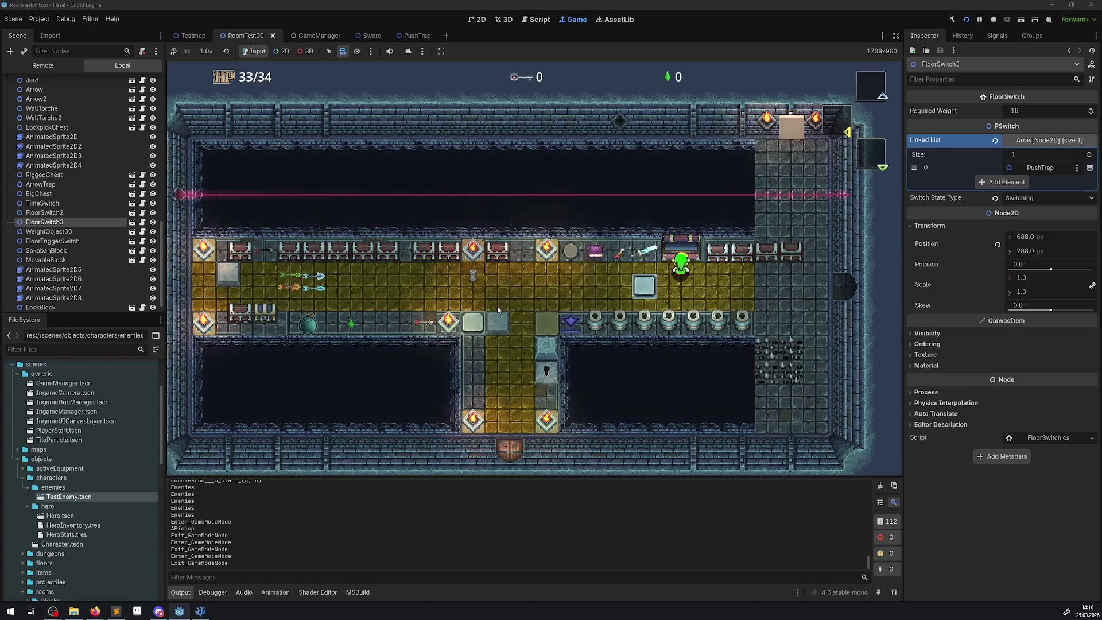
{"action": "key", "text": "Right"}
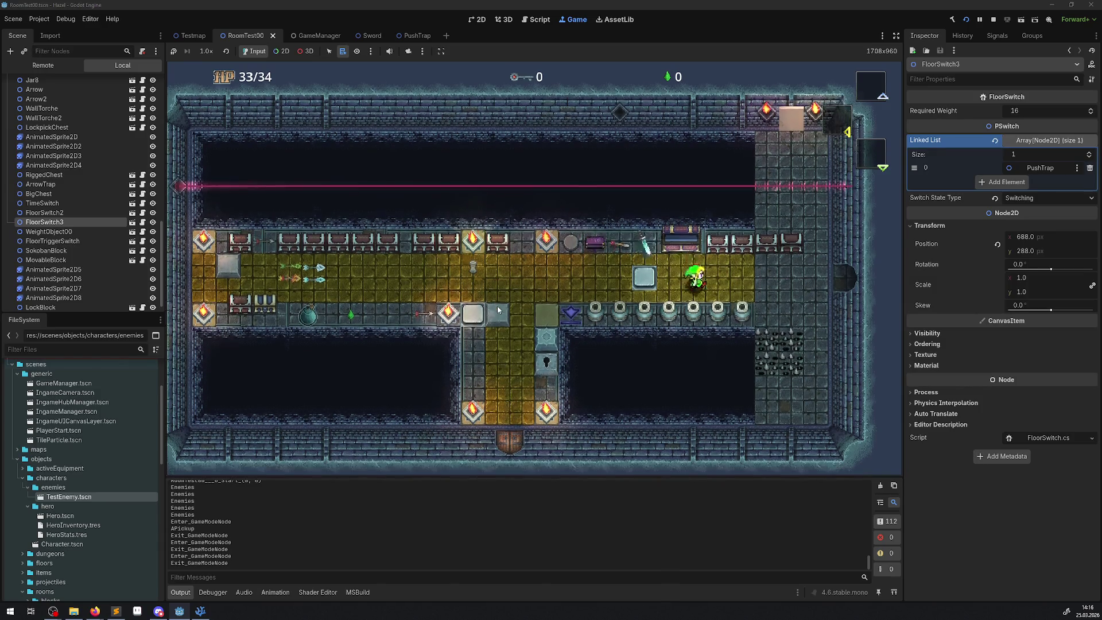
{"action": "key", "text": "Return"}
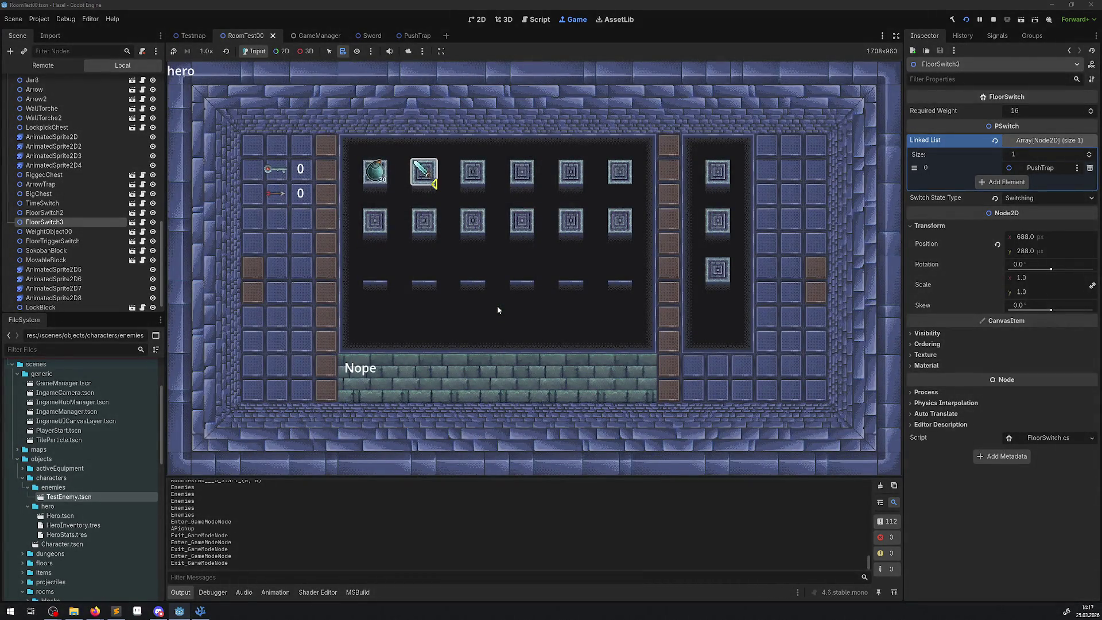
- Close the inventory, reopen the hero menu on its map page, and pan down to floor F0
{"action": "key", "text": "Return"}
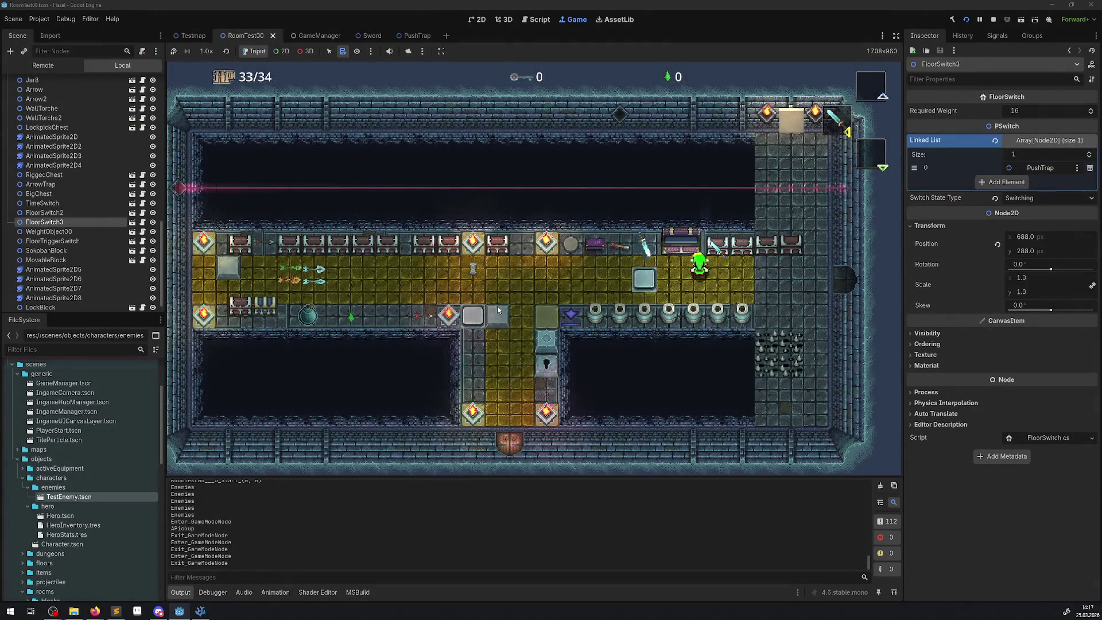
{"action": "key", "text": "Right"}
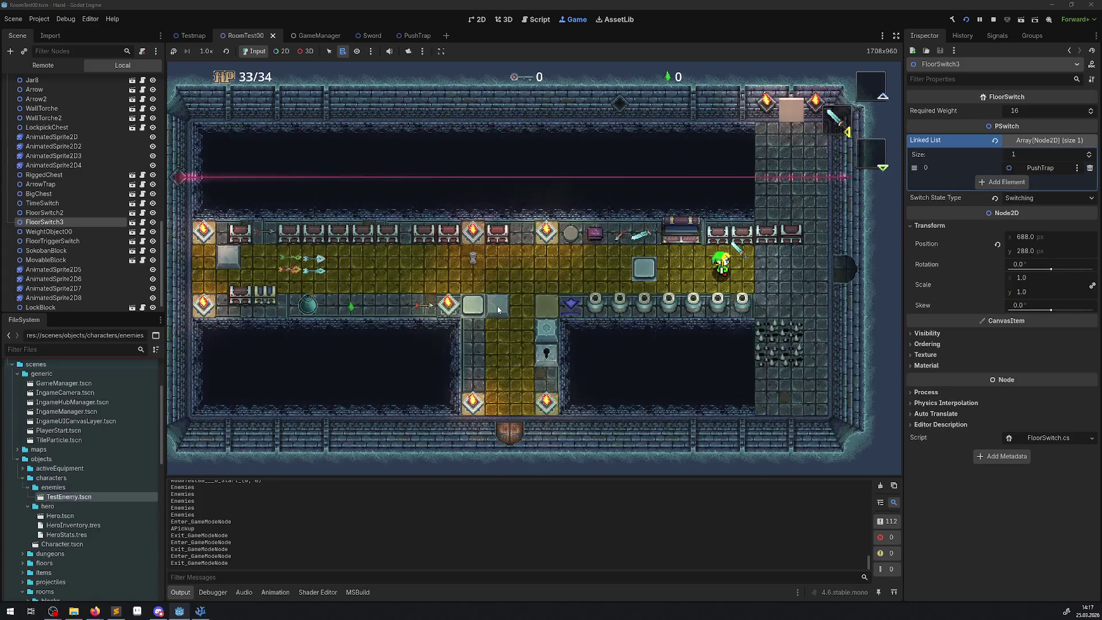
{"action": "key", "text": "Tab"}
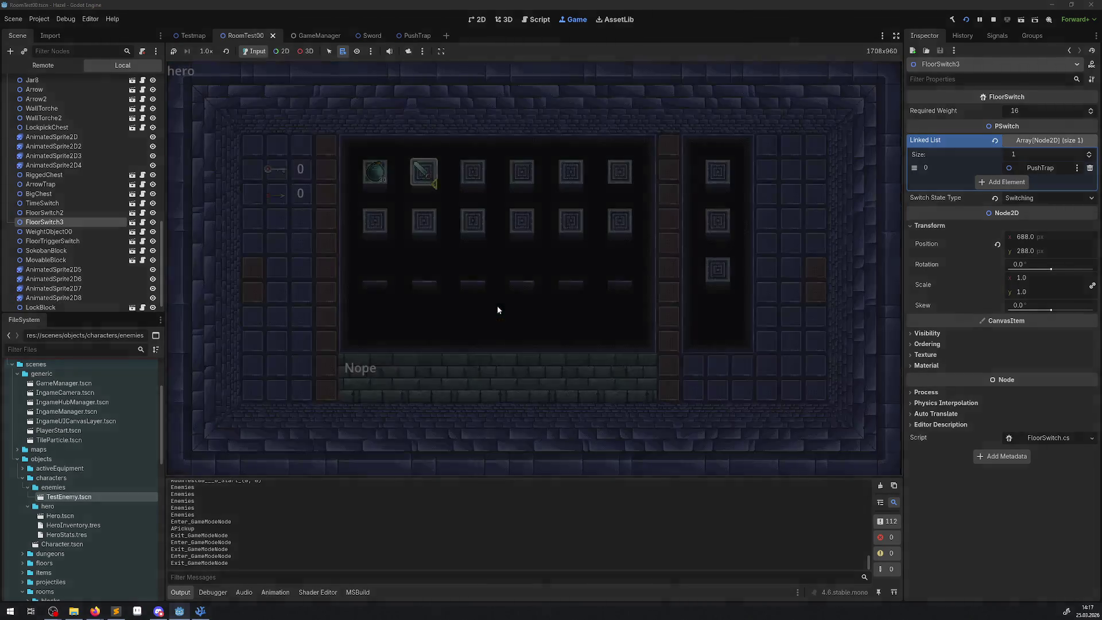
{"action": "key", "text": "e"}
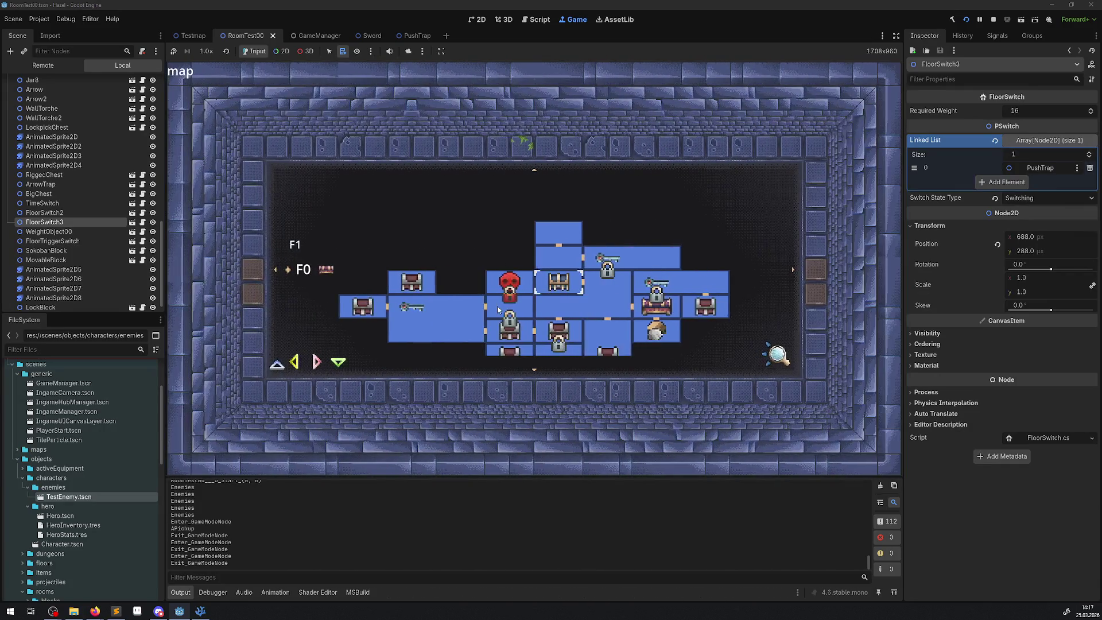
{"action": "key", "text": "Down"}
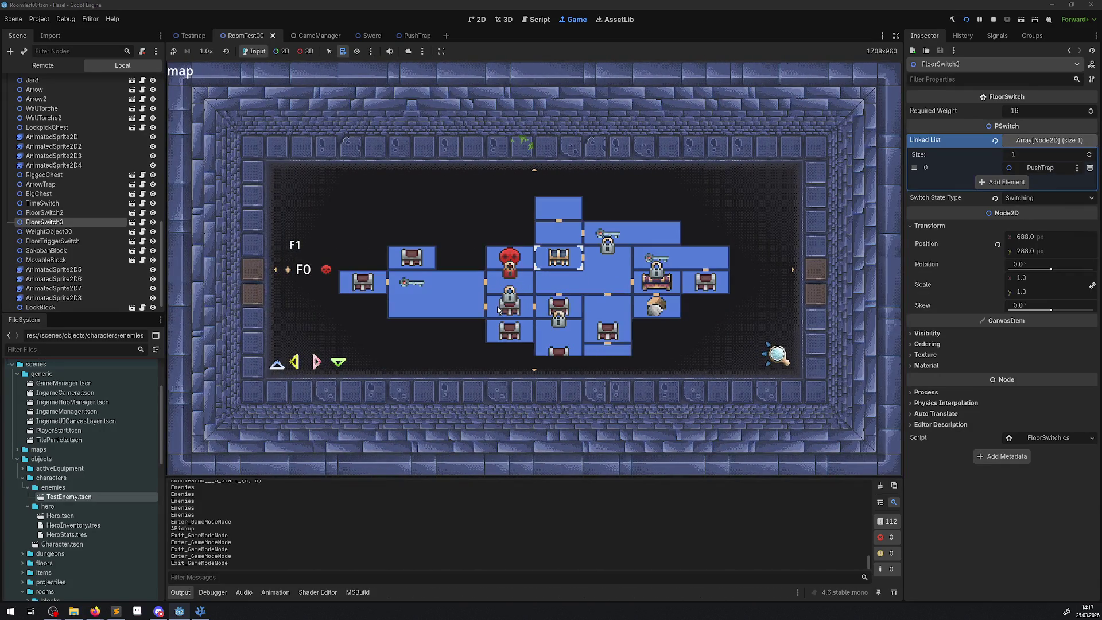
{"action": "key", "text": "Down"}
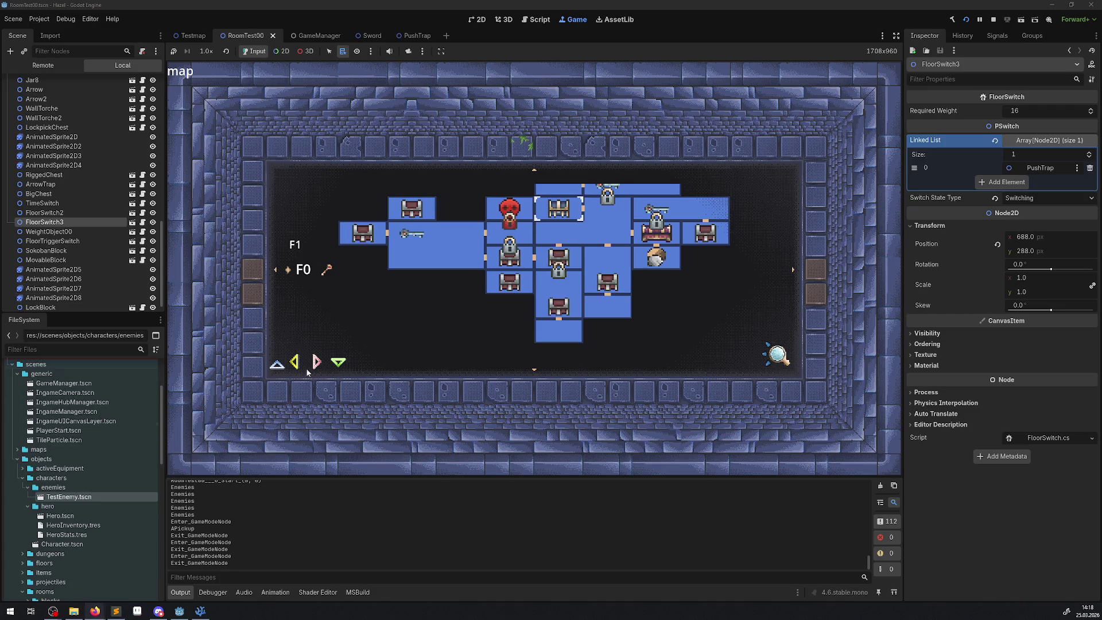
- In Aseprite, open MapDisplay.png from the UI/Icons/Map folder
{"action": "left_click", "coordinate": [138, 611]}
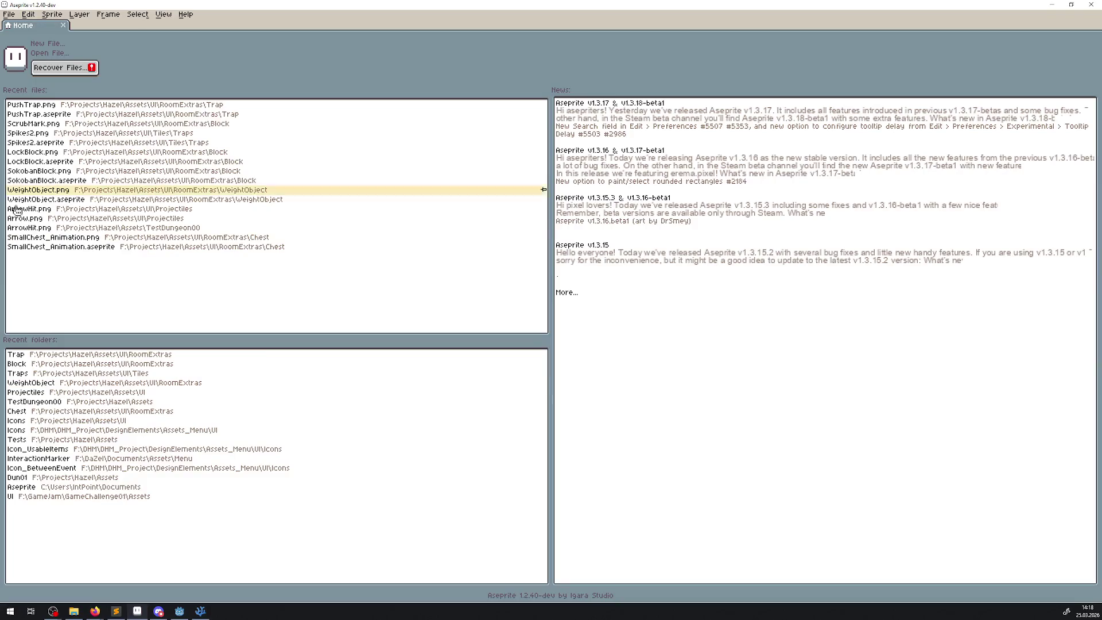
{"action": "left_click", "coordinate": [48, 354]}
{"action": "left_click", "coordinate": [98, 65]}
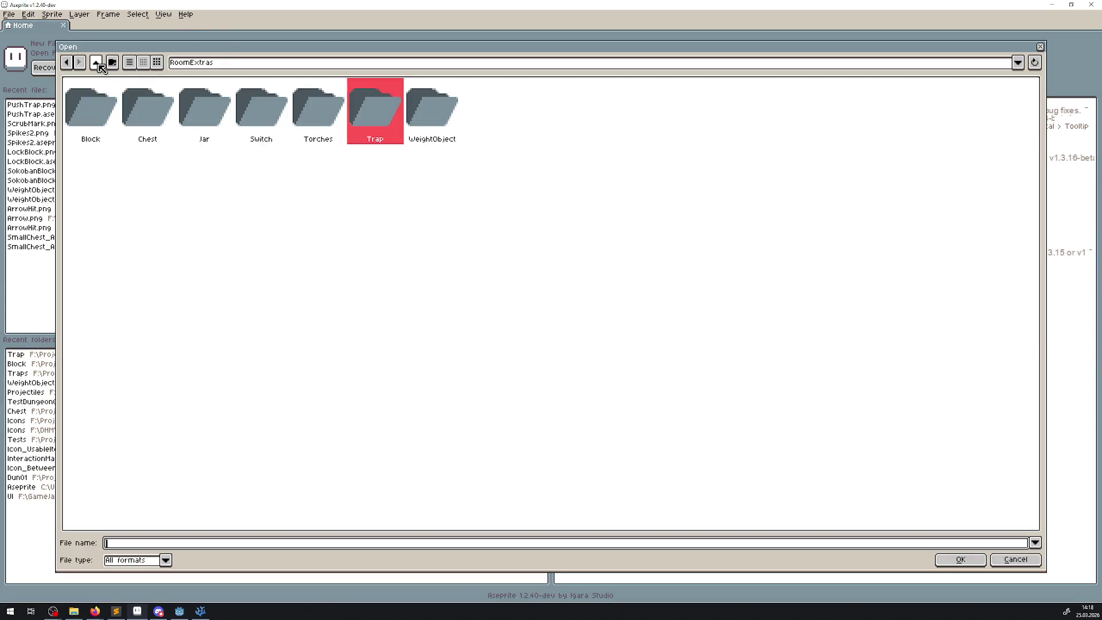
{"action": "left_click", "coordinate": [98, 64]}
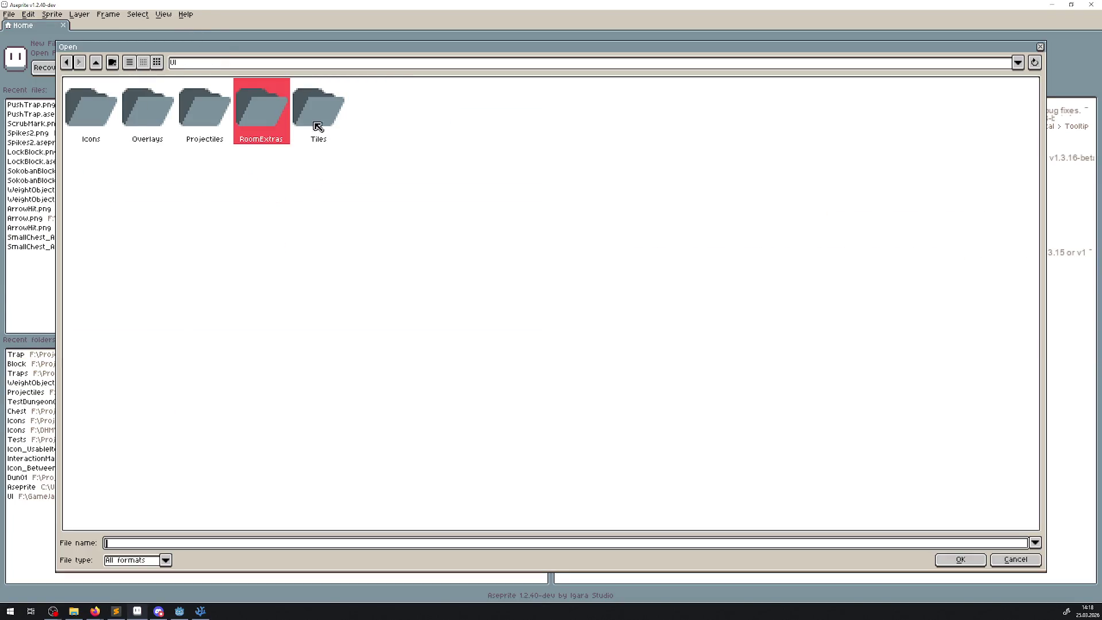
{"action": "double_click", "coordinate": [121, 121]}
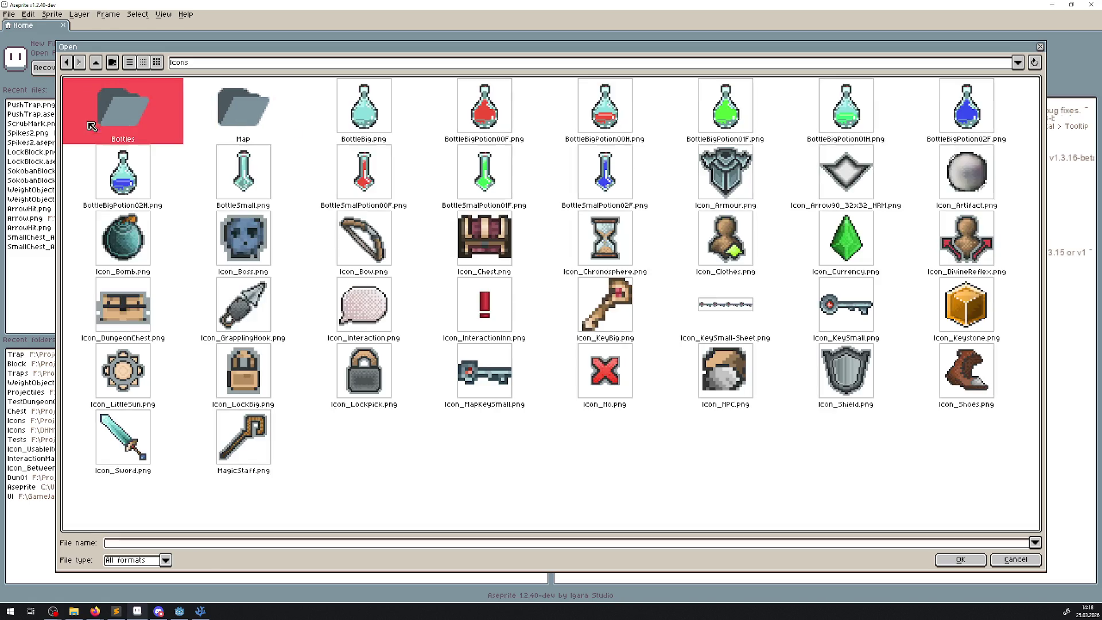
{"action": "double_click", "coordinate": [265, 118]}
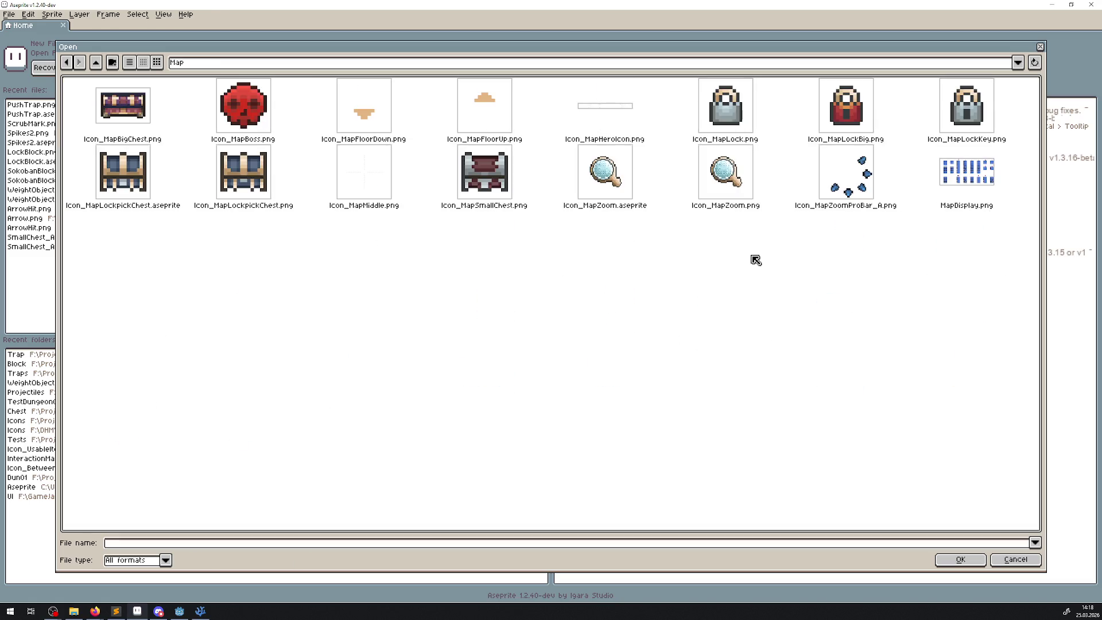
{"action": "double_click", "coordinate": [971, 184]}
{"action": "scroll", "coordinate": [506, 198], "scroll_direction": "up", "scroll_amount": 2}
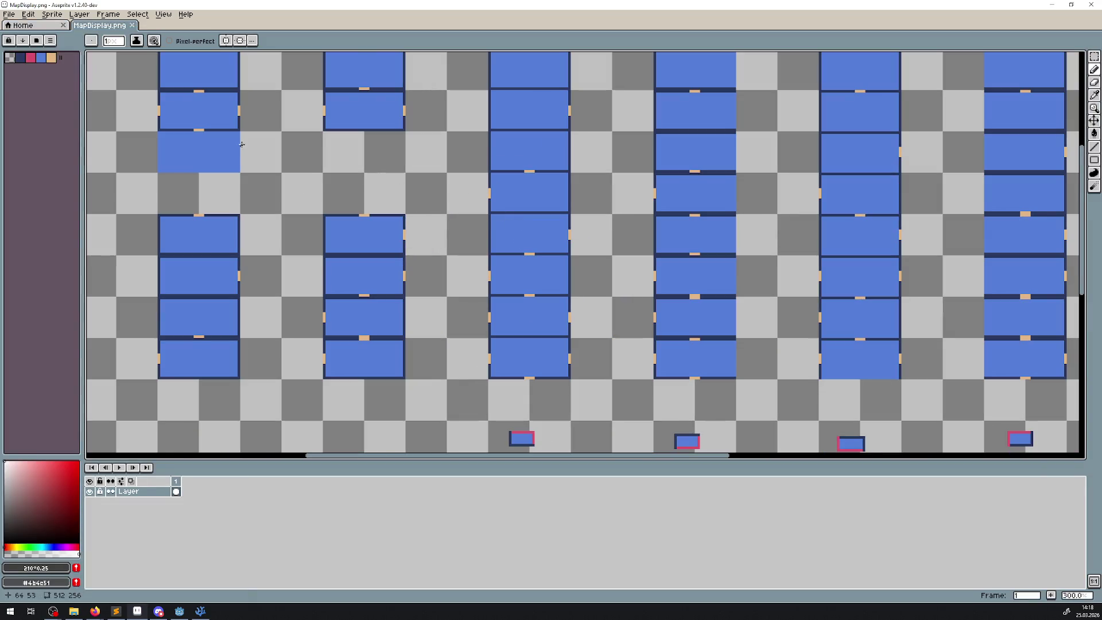
{"action": "scroll", "coordinate": [346, 228], "scroll_direction": "up", "scroll_amount": 2}
{"action": "scroll", "coordinate": [364, 224], "scroll_direction": "up", "scroll_amount": 3}
{"action": "left_click", "coordinate": [1093, 148]}
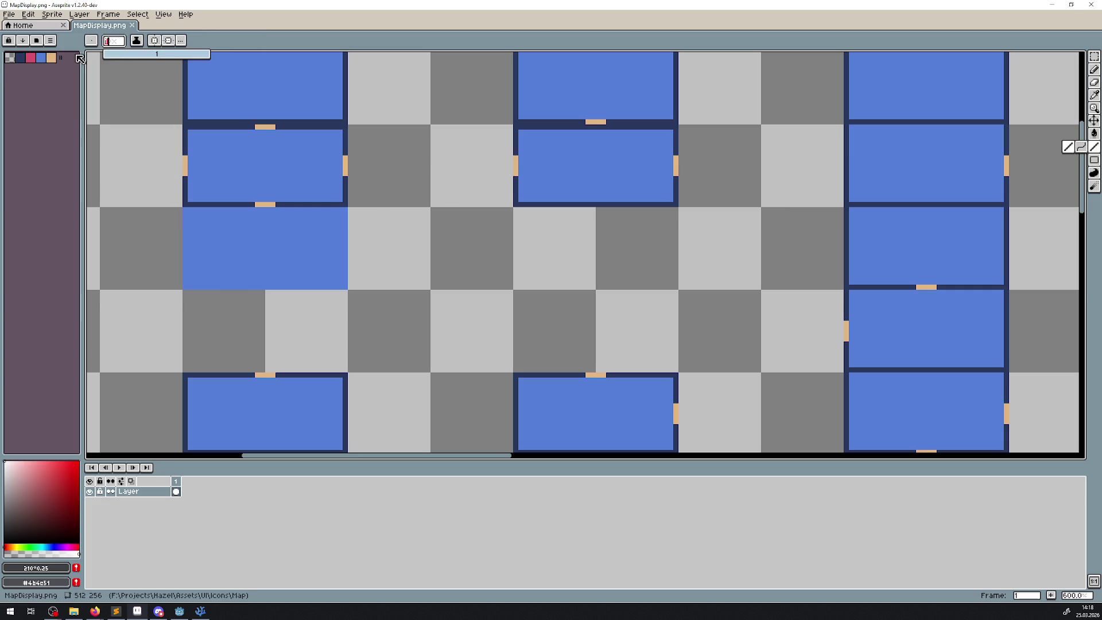
{"action": "scroll", "coordinate": [209, 228], "scroll_direction": "up", "scroll_amount": 1}
{"action": "left_click_drag", "start_coordinate": [181, 229], "coordinate": [394, 229]}
{"action": "key", "text": "ctrl+z"}
{"action": "left_click_drag", "start_coordinate": [345, 198], "coordinate": [343, 308]}
{"action": "key", "text": "ctrl+z"}
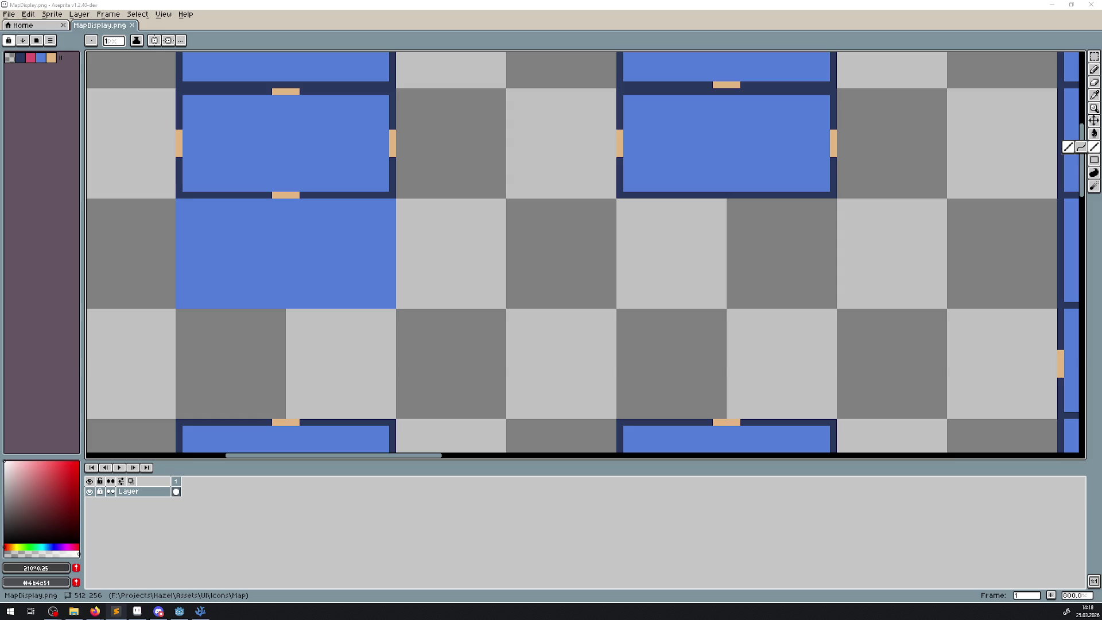
{"action": "scroll", "coordinate": [347, 244], "scroll_direction": "down", "scroll_amount": 4}
{"action": "scroll", "coordinate": [350, 247], "scroll_direction": "down", "scroll_amount": 1}
{"action": "mouse_move", "coordinate": [349, 247]}
{"action": "left_mouse_down"}
{"action": "mouse_move", "coordinate": [290, 188]}
{"action": "mouse_move", "coordinate": [207, 141]}
{"action": "left_mouse_up"}
{"action": "left_click", "coordinate": [80, 14]}
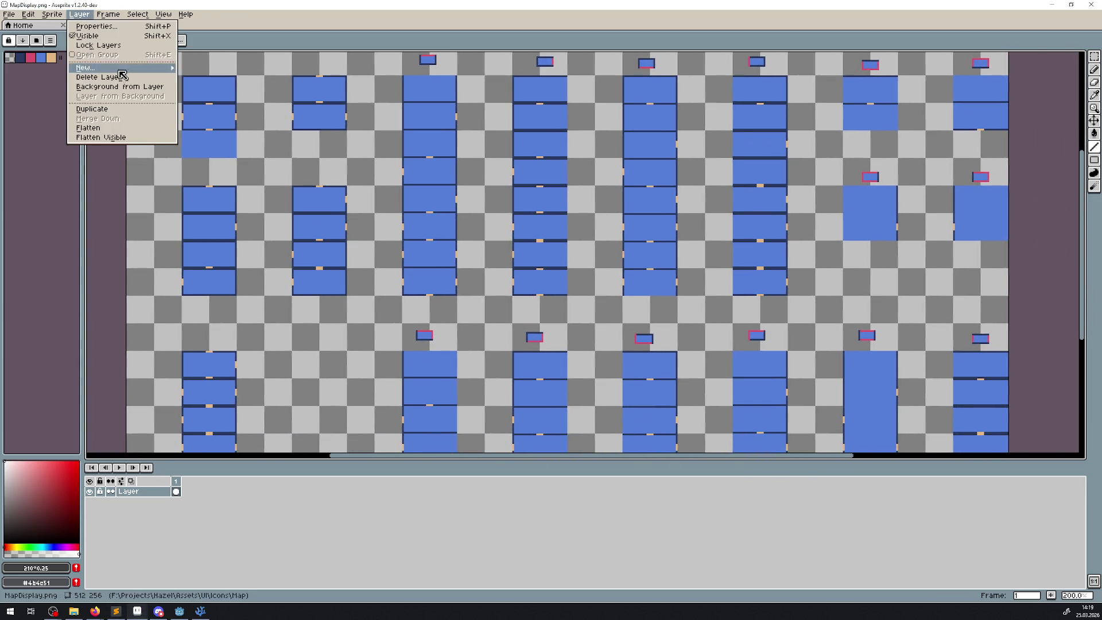
- Resize the map tile sheet to 150% width with locked ratio (768×384)
{"action": "mouse_move", "coordinate": [52, 14]}
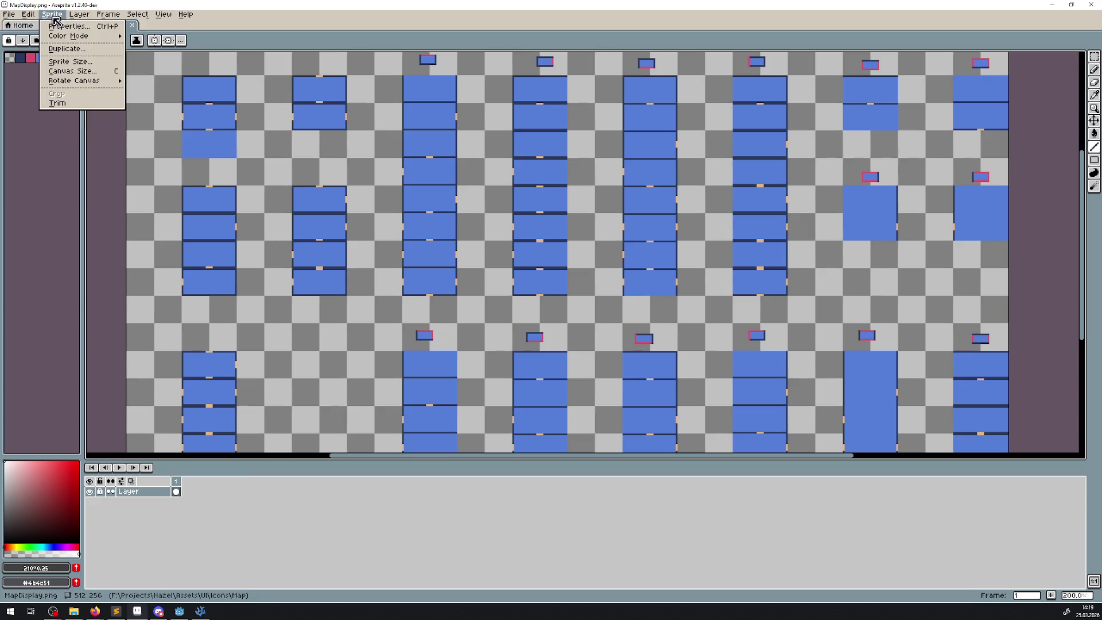
{"action": "left_click", "coordinate": [91, 63]}
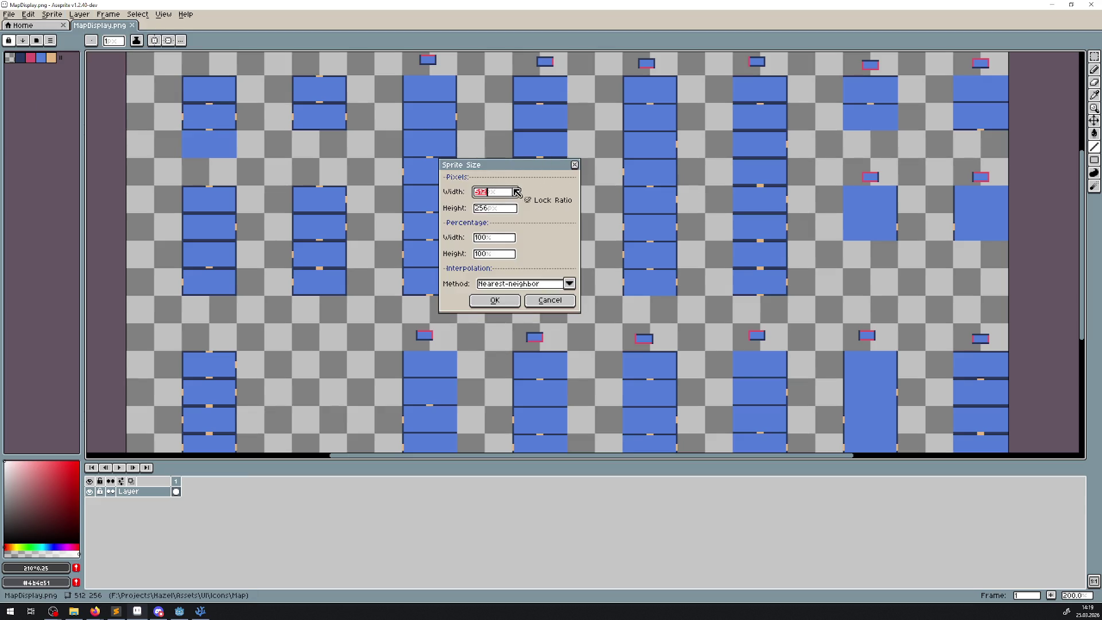
{"action": "left_click", "coordinate": [496, 239]}
{"action": "key", "text": "BackSpace"}
{"action": "key", "text": "BackSpace"}
{"action": "type", "text": "50"}
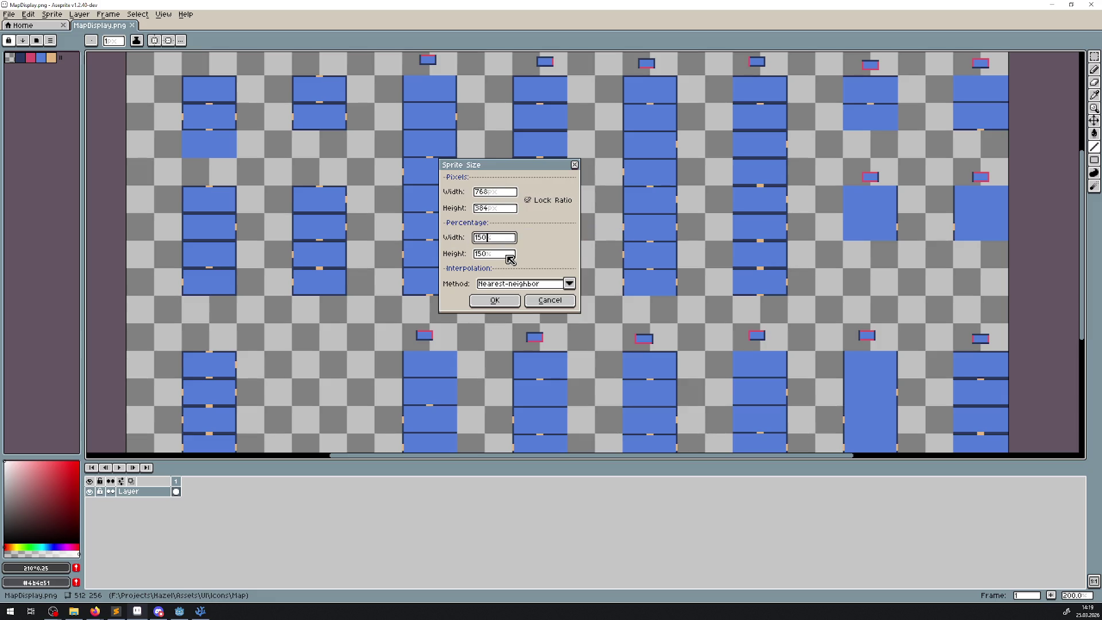
{"action": "left_click", "coordinate": [489, 300]}
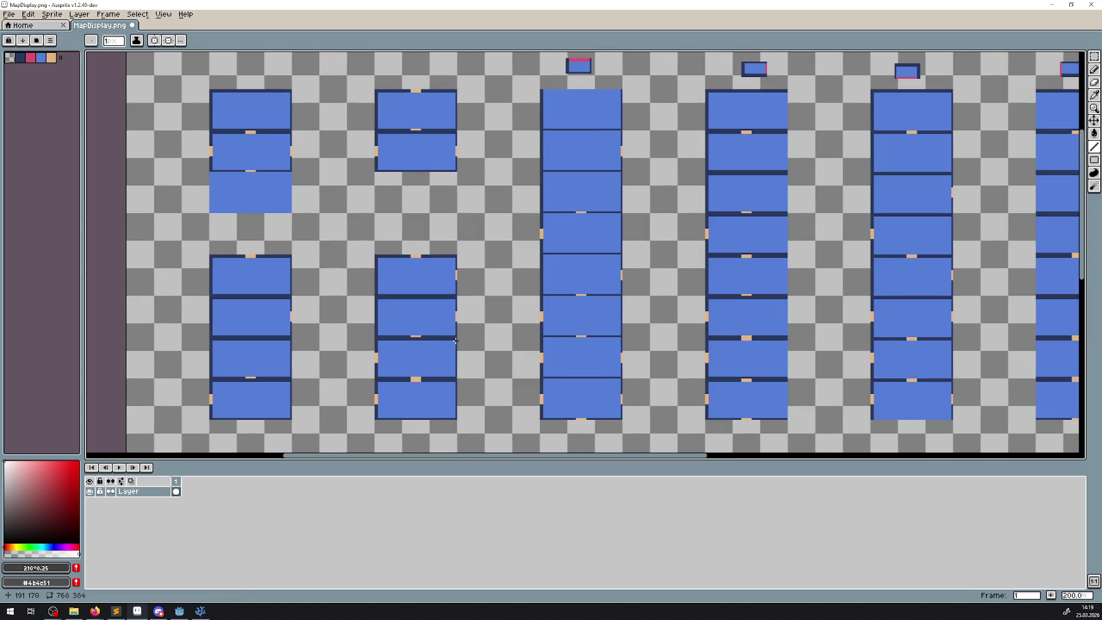
- Inspect the enlarged sheet, then bring up Save As for it
{"action": "scroll", "coordinate": [433, 297], "scroll_direction": "up", "scroll_amount": 5}
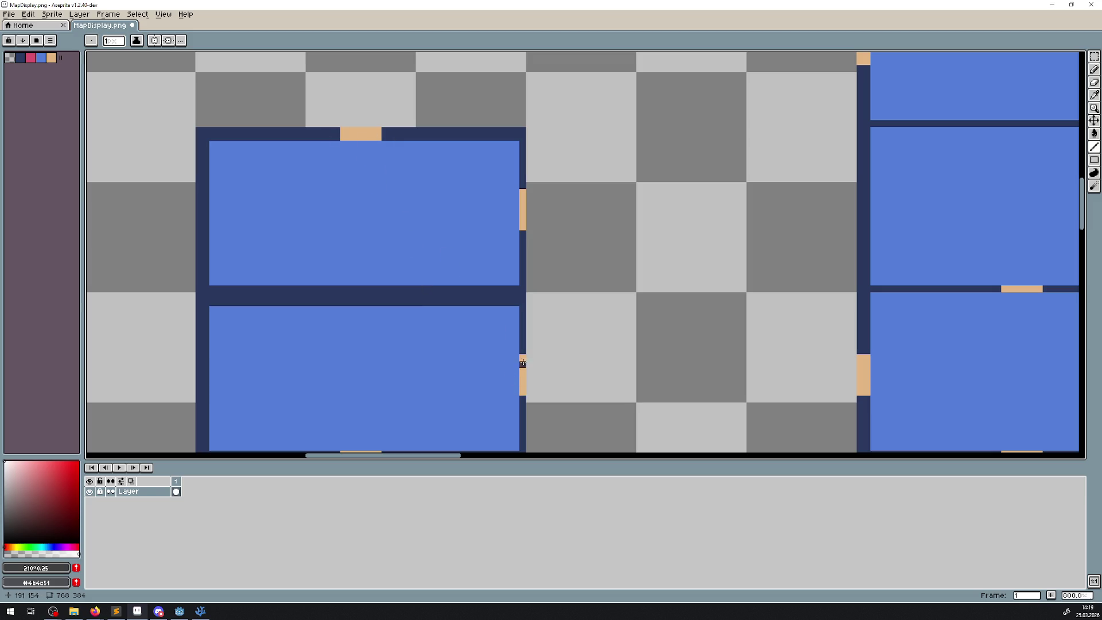
{"action": "scroll", "coordinate": [534, 376], "scroll_direction": "down", "scroll_amount": 4}
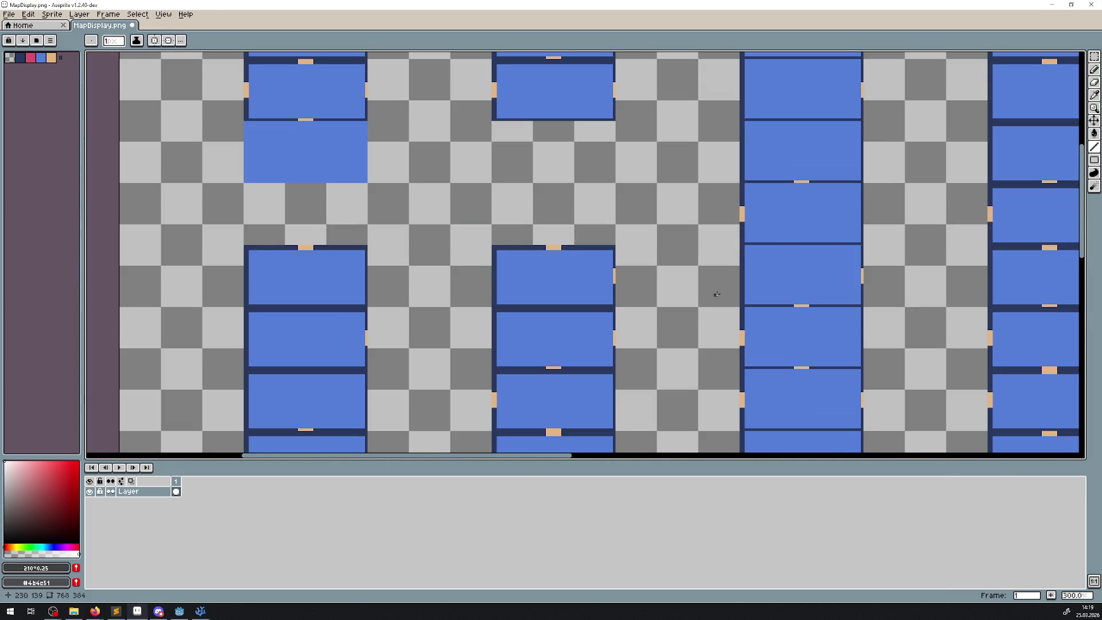
{"action": "scroll", "coordinate": [418, 266], "scroll_direction": "right", "scroll_amount": 5}
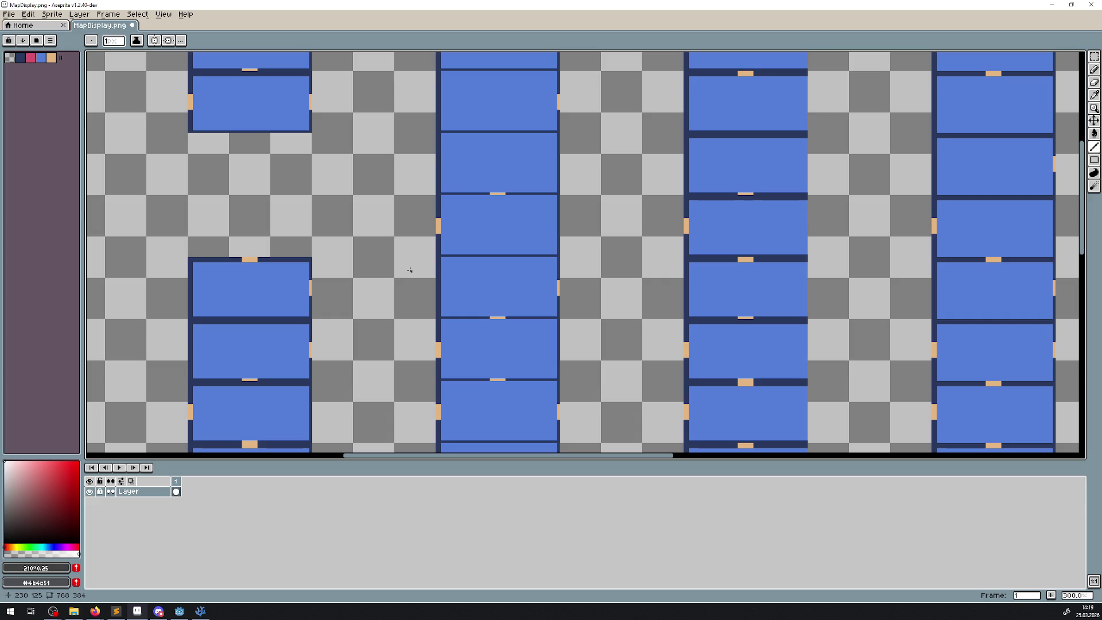
{"action": "mouse_move", "coordinate": [410, 270]}
{"action": "left_mouse_down"}
{"action": "mouse_move", "coordinate": [366, 283]}
{"action": "mouse_move", "coordinate": [420, 304]}
{"action": "left_mouse_up"}
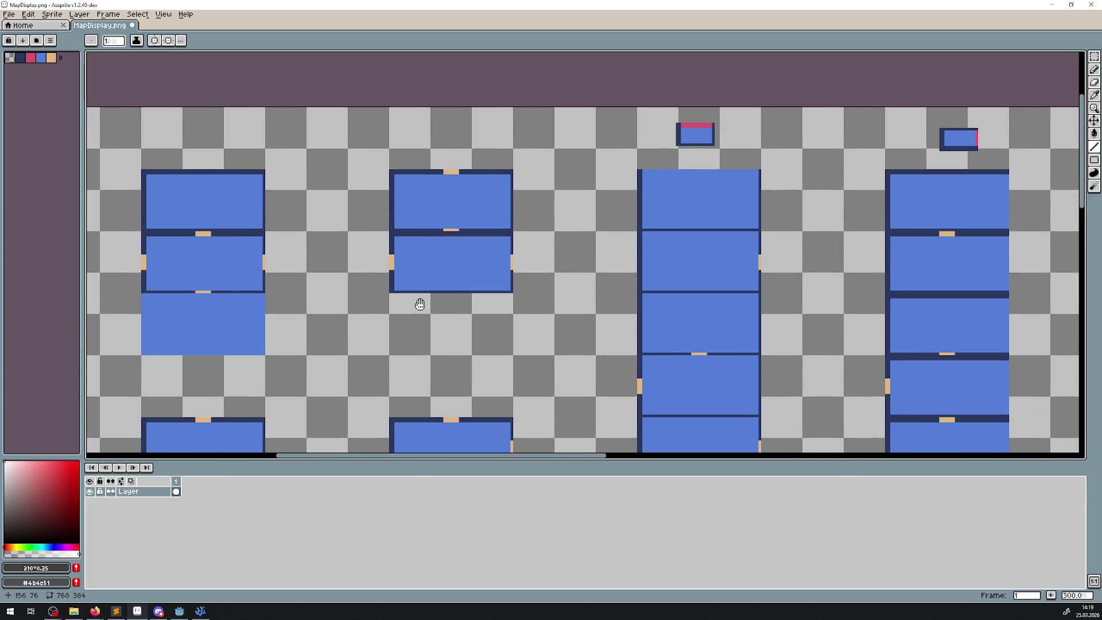
{"action": "left_click_drag", "start_coordinate": [279, 318], "coordinate": [400, 305]}
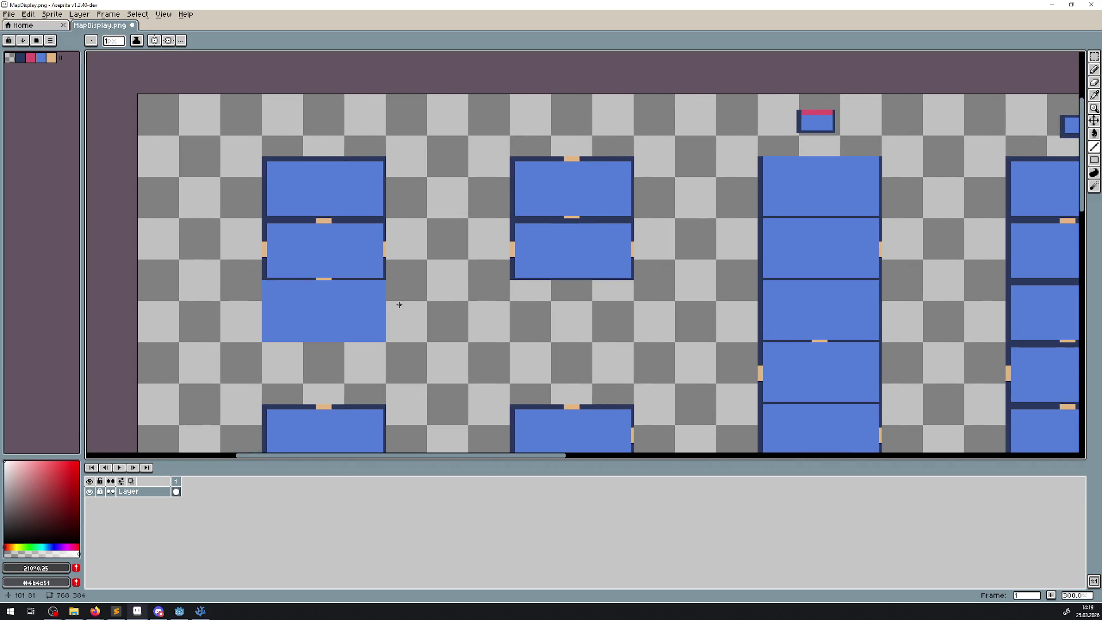
{"action": "scroll", "coordinate": [267, 269], "scroll_direction": "up", "scroll_amount": 7}
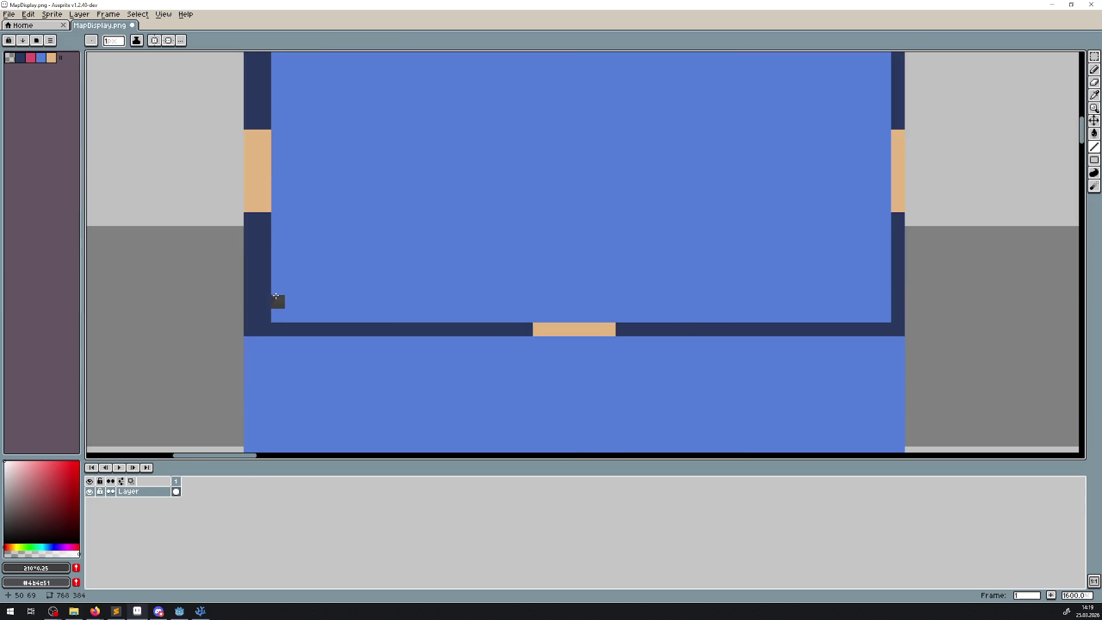
{"action": "scroll", "coordinate": [391, 260], "scroll_direction": "down", "scroll_amount": 6}
{"action": "mouse_move", "coordinate": [621, 267]}
{"action": "left_mouse_down"}
{"action": "mouse_move", "coordinate": [459, 143]}
{"action": "mouse_move", "coordinate": [458, 220]}
{"action": "left_mouse_up"}
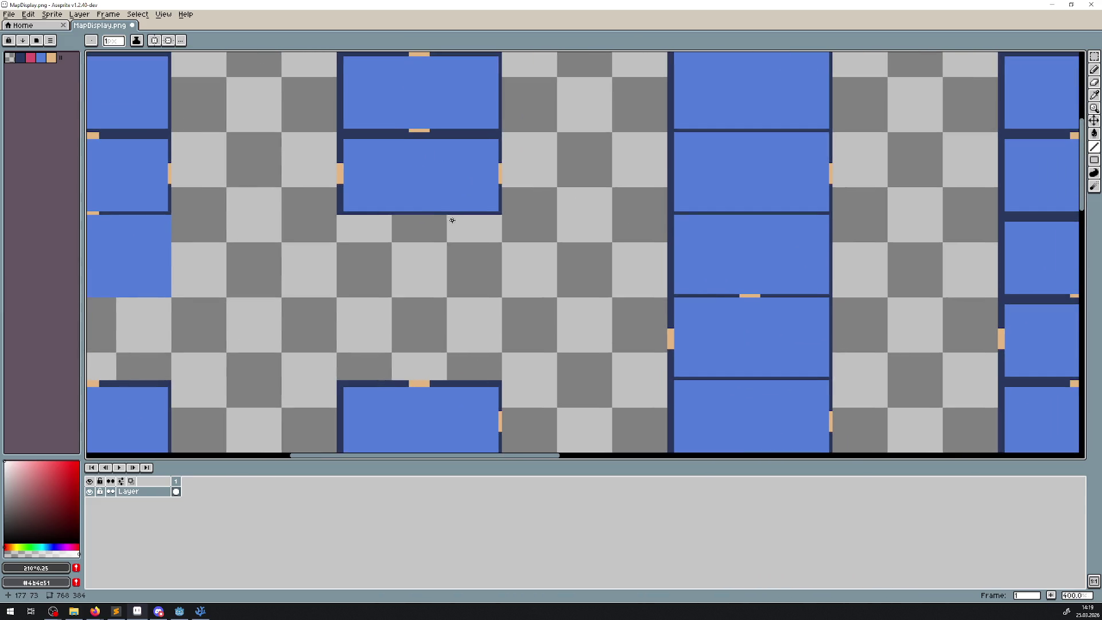
{"action": "scroll", "coordinate": [449, 219], "scroll_direction": "down", "scroll_amount": 8}
{"action": "scroll", "coordinate": [139, 100], "scroll_direction": "up", "scroll_amount": 4}
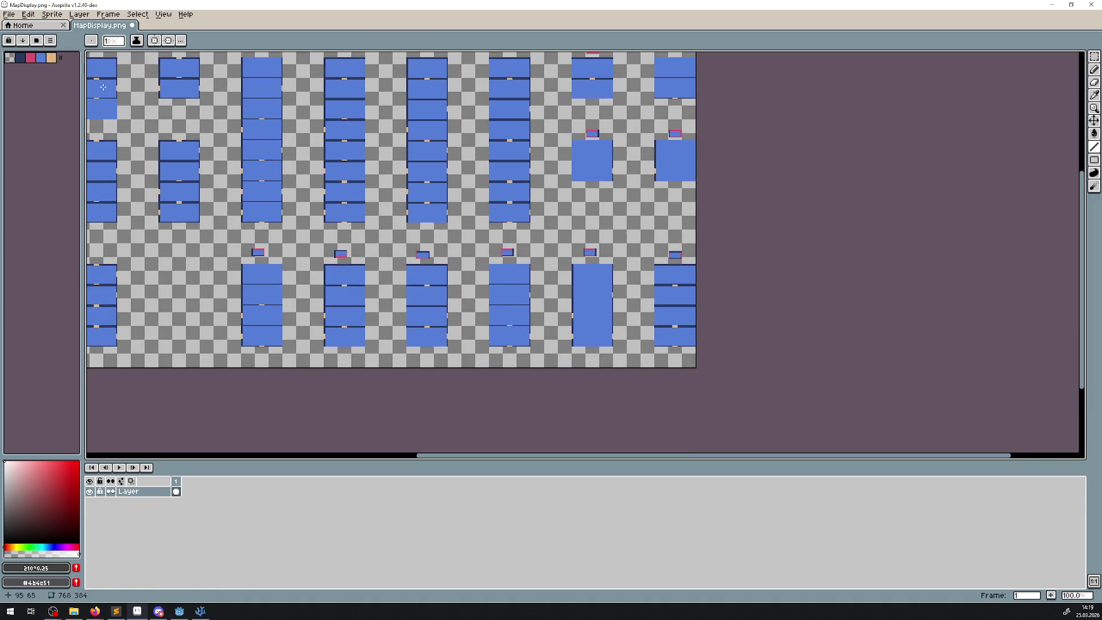
{"action": "left_click", "coordinate": [9, 14]}
{"action": "left_click", "coordinate": [55, 71]}
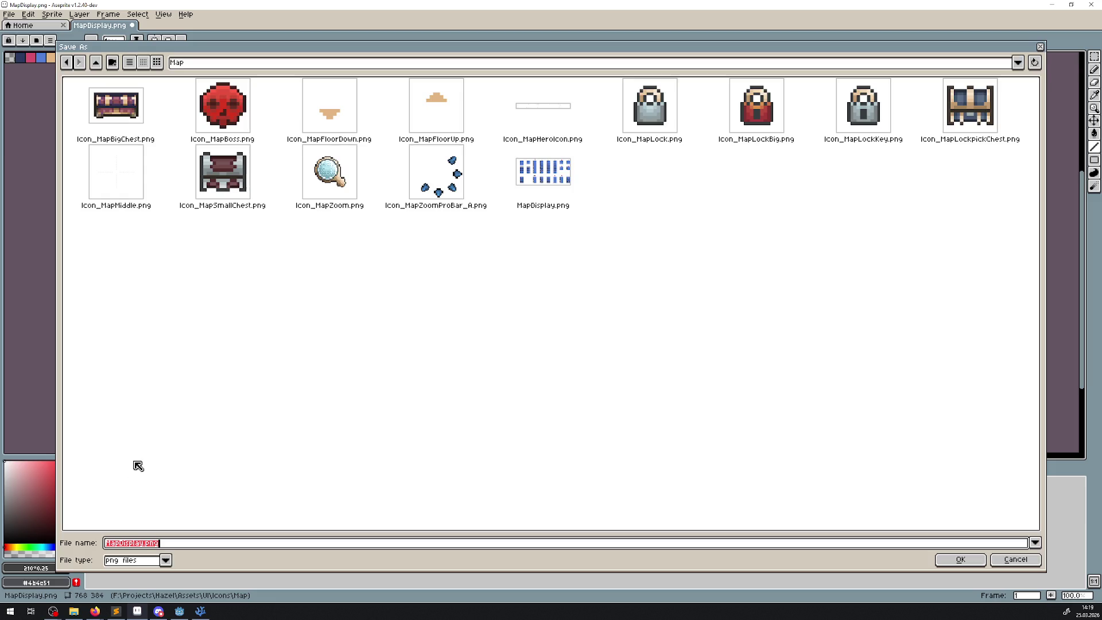
- Cancel the save, then save the original 512×256 sheet as MapDisplayOLD.png
{"action": "left_click", "coordinate": [148, 543]}
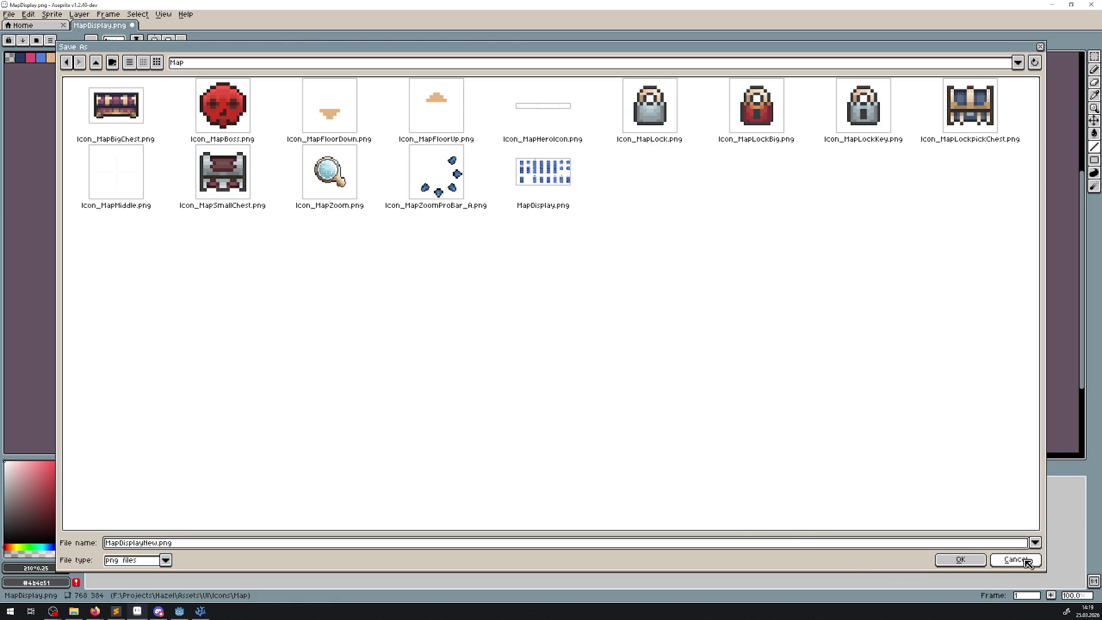
{"action": "left_click", "coordinate": [1002, 559]}
{"action": "scroll", "coordinate": [574, 286], "scroll_direction": "down", "scroll_amount": 2}
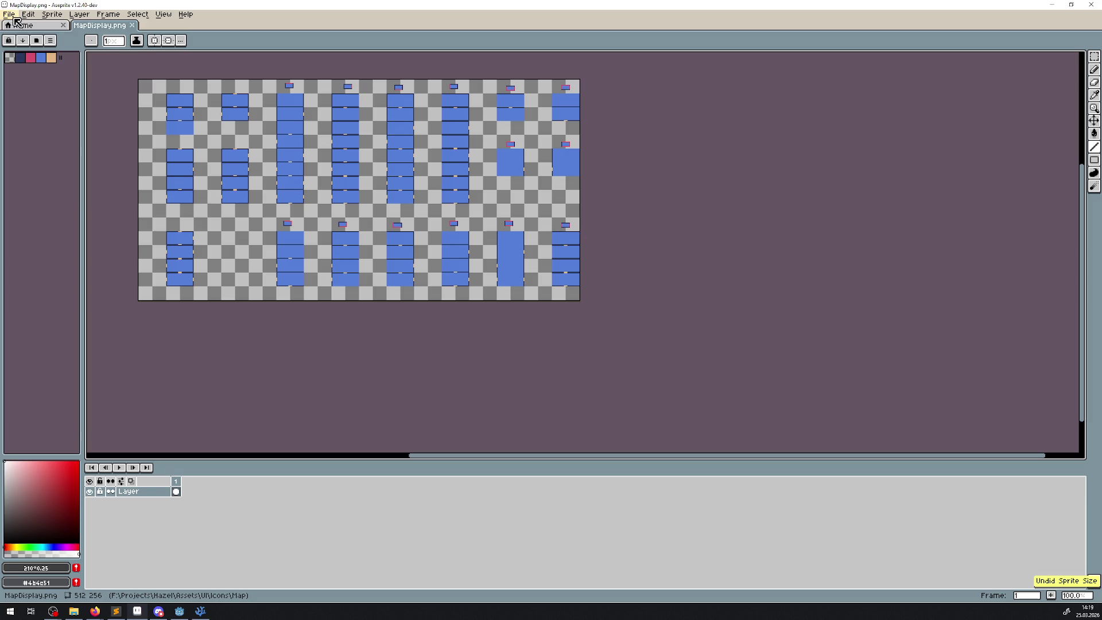
{"action": "left_click", "coordinate": [9, 15]}
{"action": "left_click", "coordinate": [41, 69]}
{"action": "key", "text": "End"}
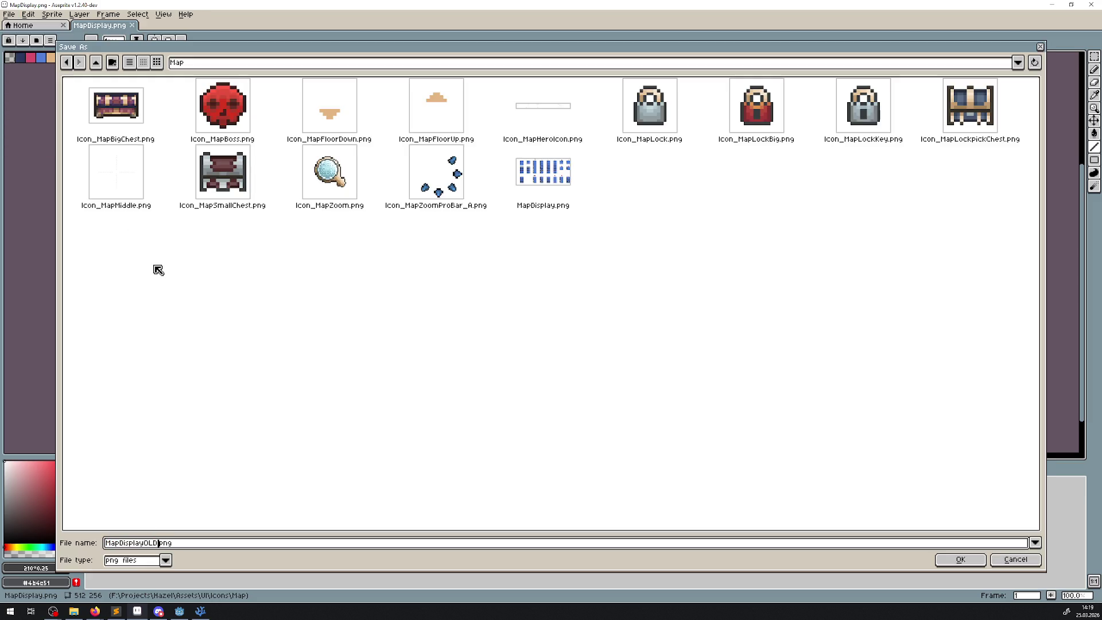
{"action": "key", "text": "Return"}
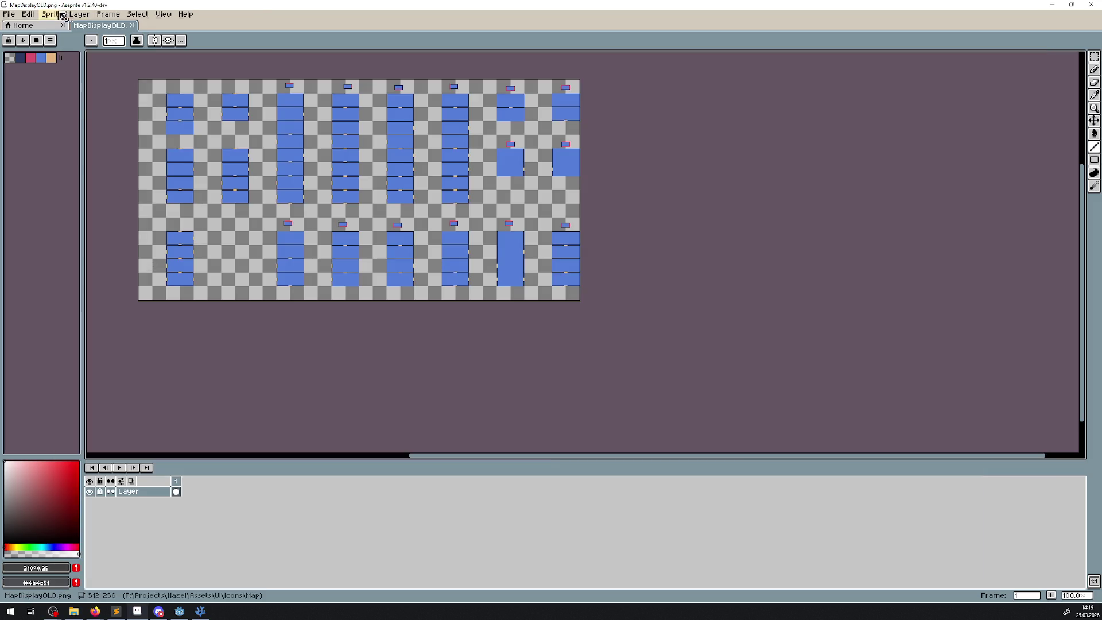
- Resize the sprite to 150% width with nearest-neighbour interpolation and save it
{"action": "left_click", "coordinate": [52, 14]}
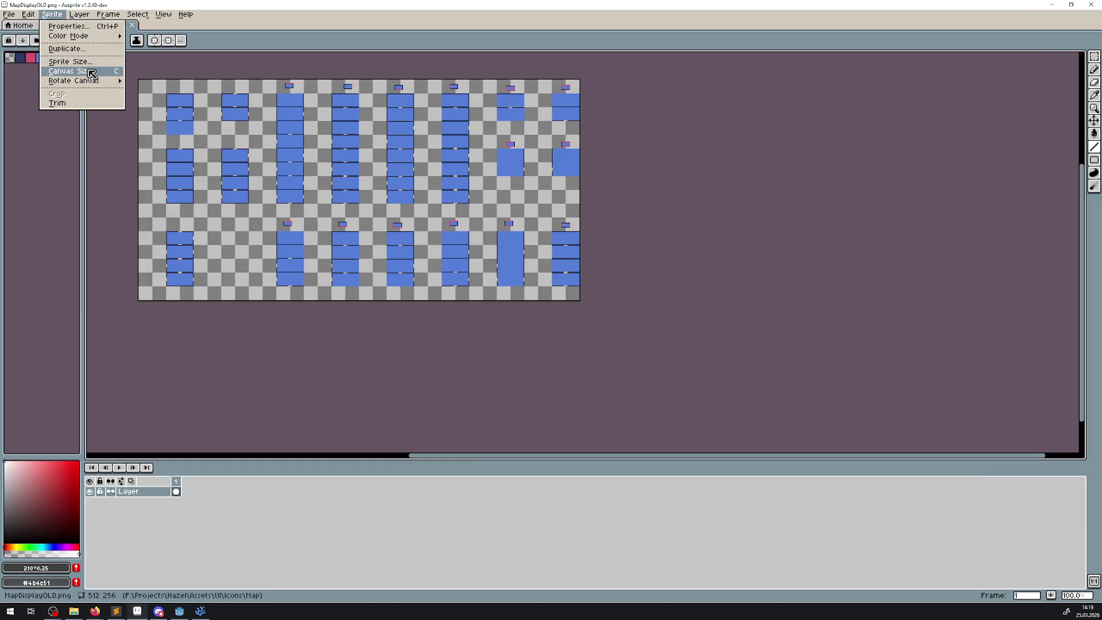
{"action": "left_click", "coordinate": [88, 65]}
{"action": "double_click", "coordinate": [490, 238]}
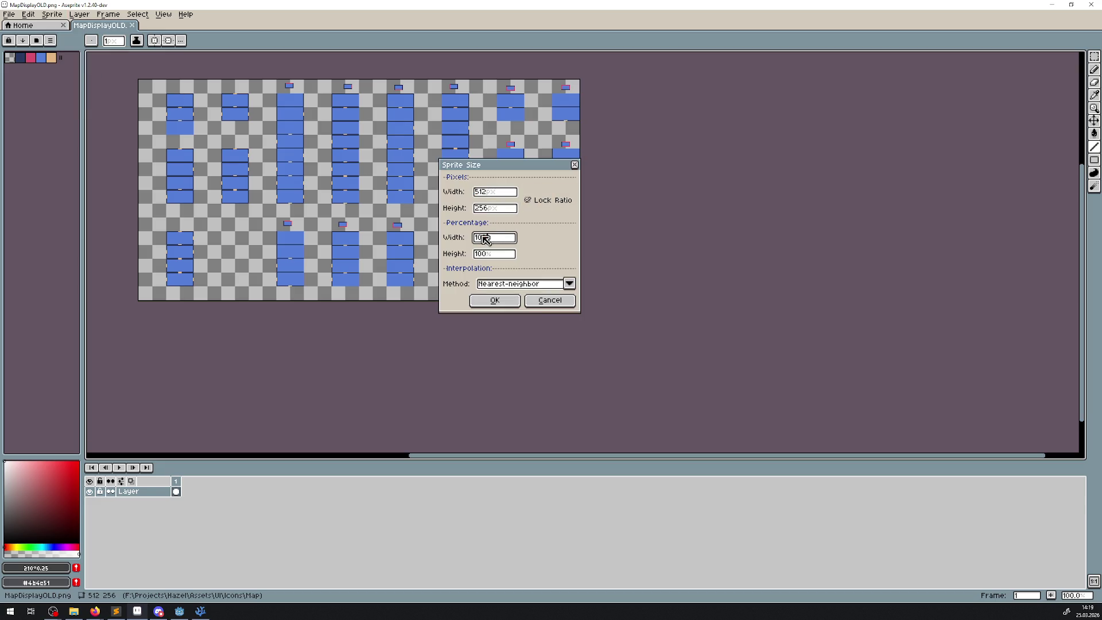
{"action": "left_click", "coordinate": [569, 284]}
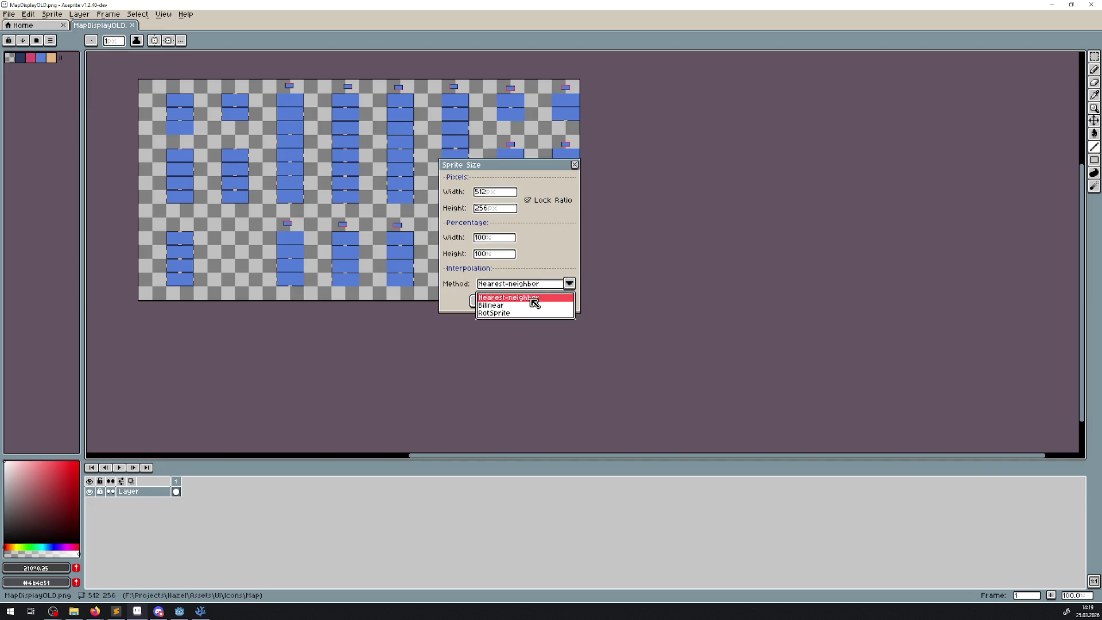
{"action": "double_click", "coordinate": [499, 238]}
{"action": "type", "text": "1"}
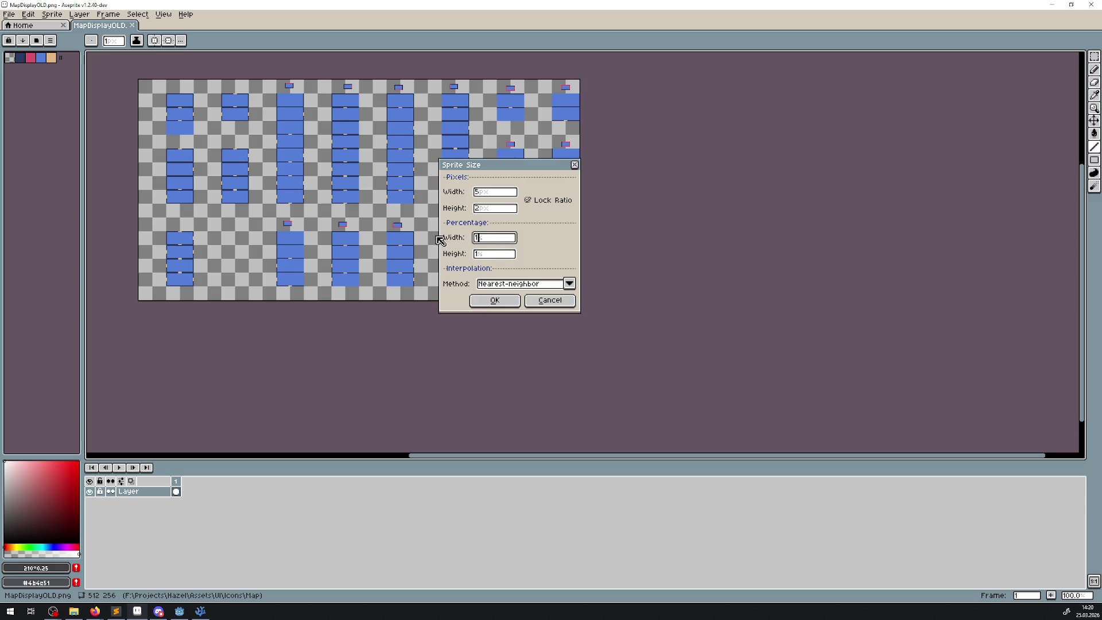
{"action": "type", "text": "50"}
{"action": "left_click", "coordinate": [495, 300]}
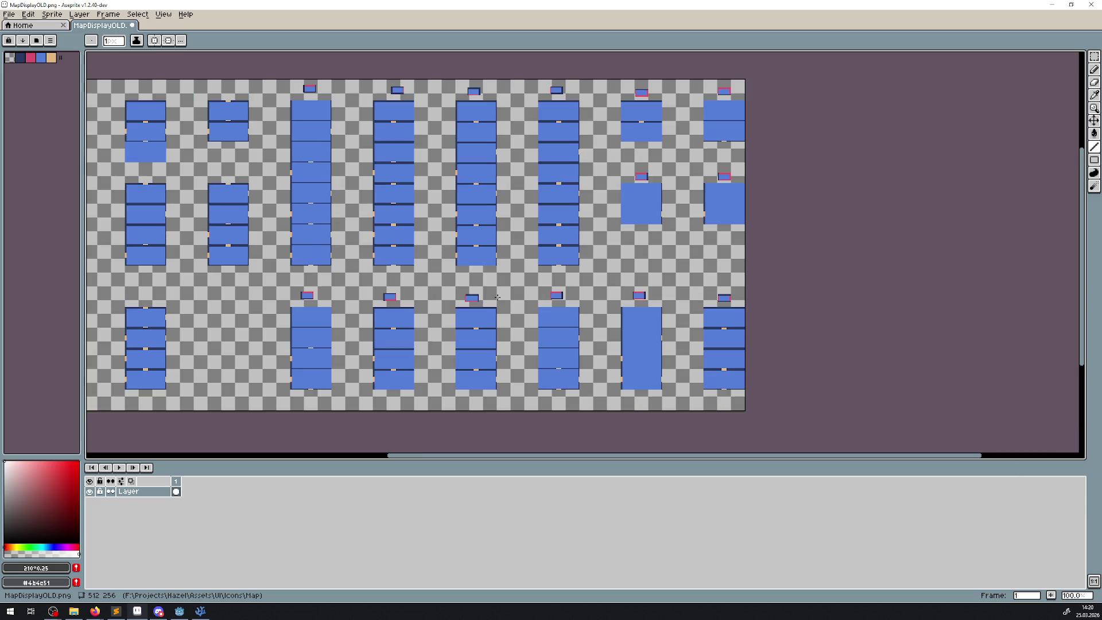
{"action": "key", "text": "ctrl+s"}
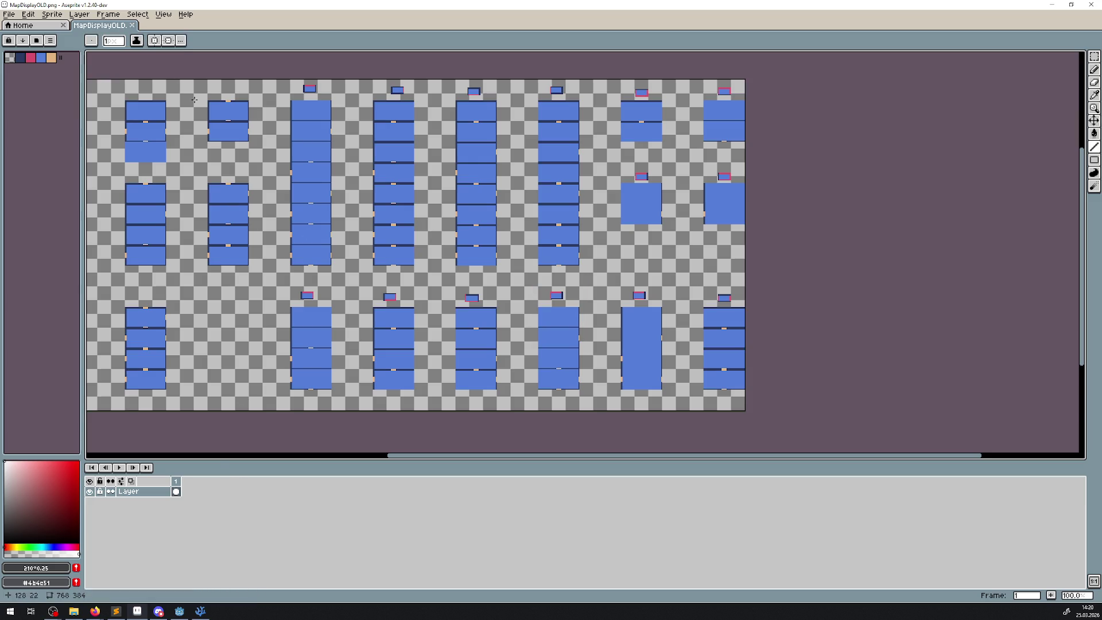
- Save the 768×384 sprite over MapDisplay.png, confirming the overwrite
{"action": "scroll", "coordinate": [217, 103], "scroll_direction": "down", "scroll_amount": 1}
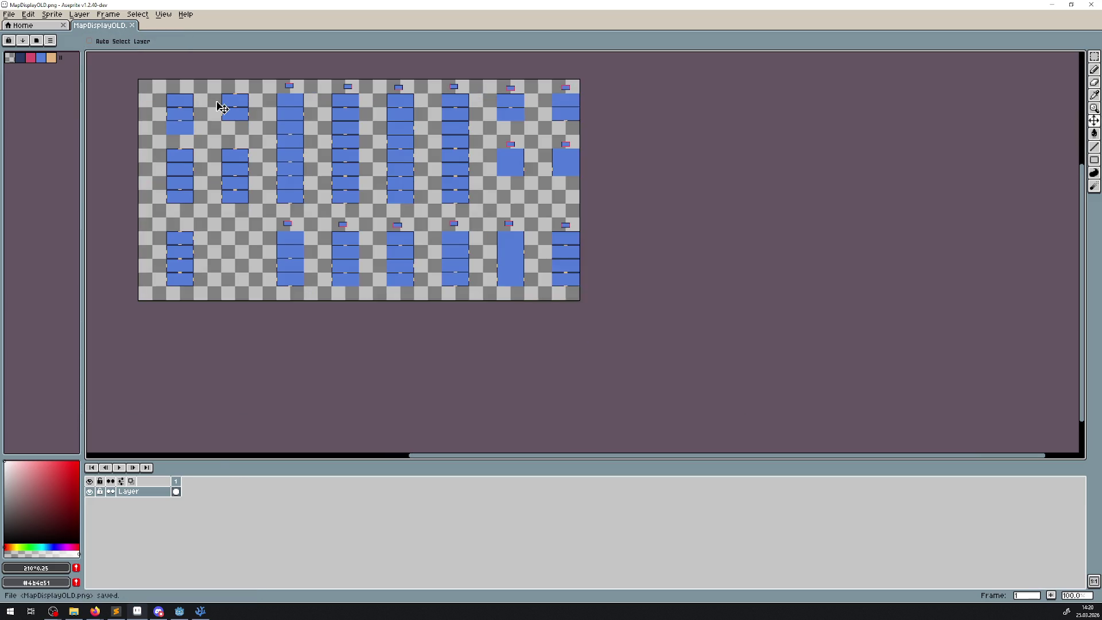
{"action": "scroll", "coordinate": [222, 107], "scroll_direction": "up", "scroll_amount": 1}
{"action": "left_click", "coordinate": [9, 14]}
{"action": "left_click", "coordinate": [41, 73]}
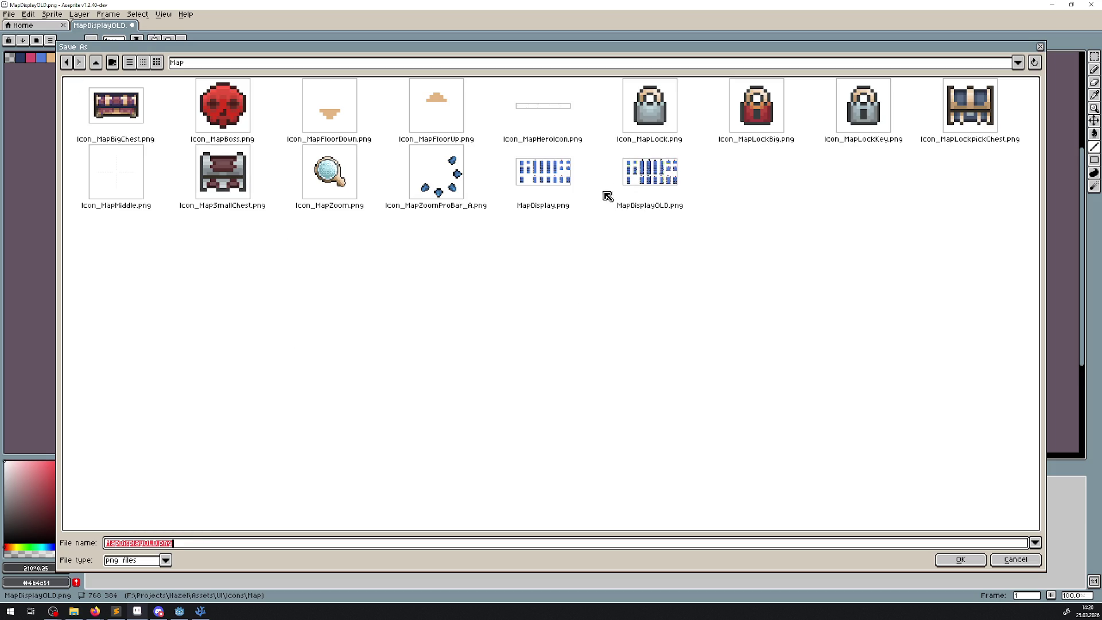
{"action": "double_click", "coordinate": [558, 174]}
{"action": "left_click", "coordinate": [508, 328]}
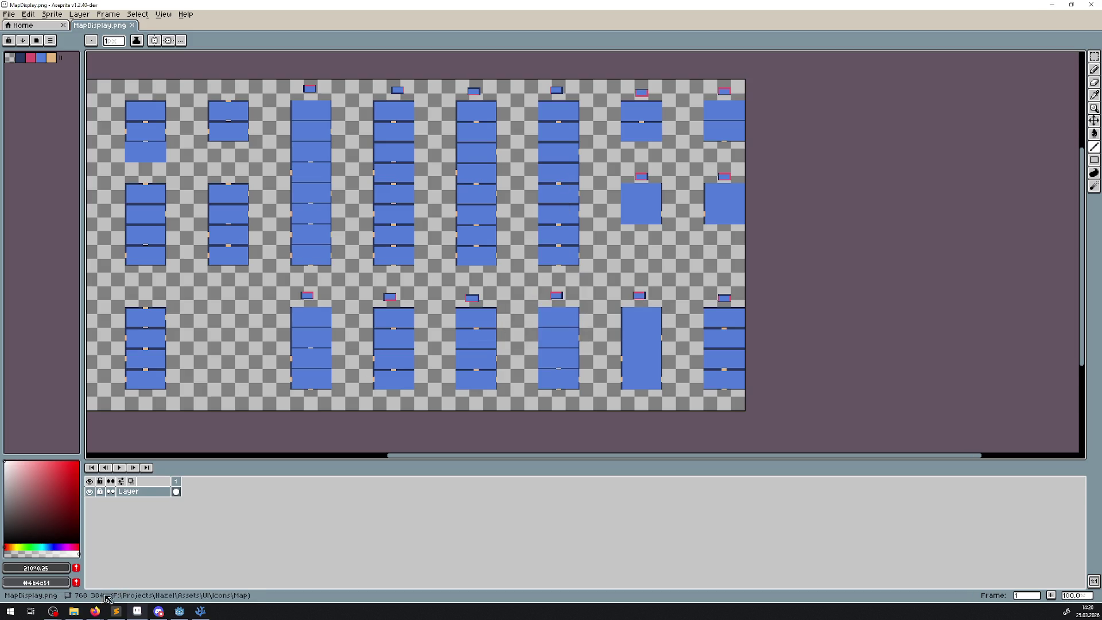
{"action": "left_click", "coordinate": [74, 611]}
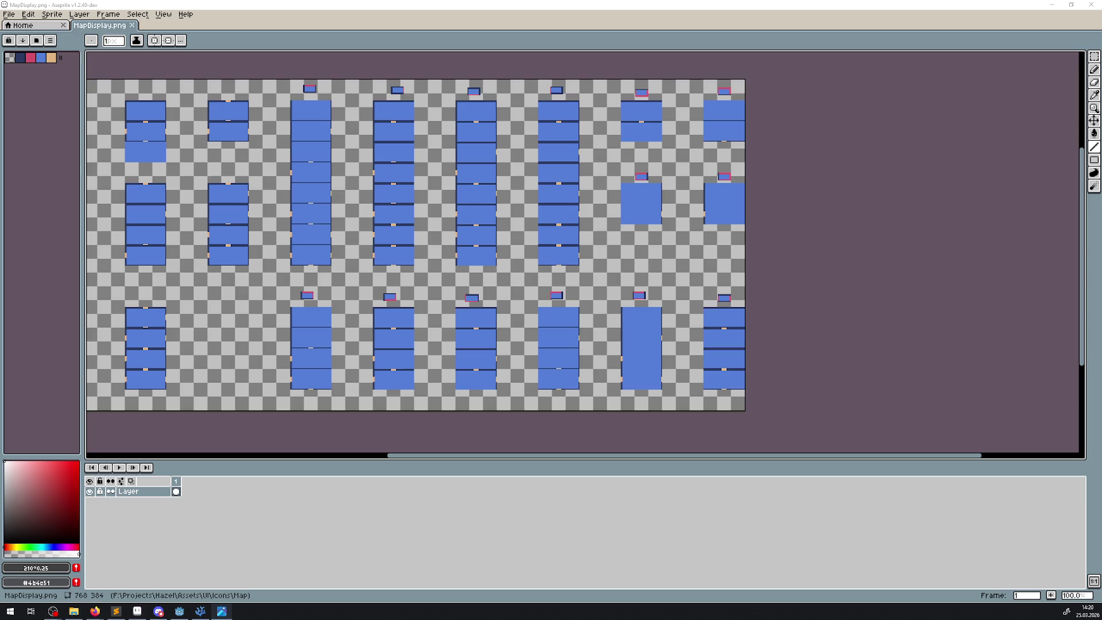
- Undo the resize back to 512×256 and save that version as MapDisplaOLD2.png
{"action": "key", "text": "ctrl+z"}
{"action": "key", "text": "ctrl+z"}
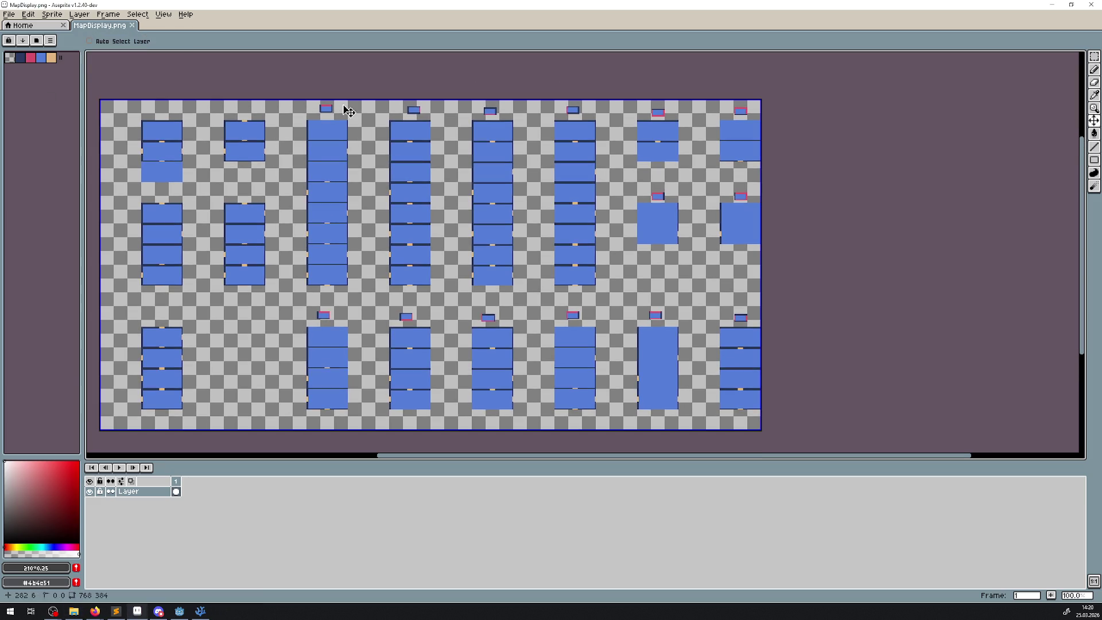
{"action": "left_click", "coordinate": [9, 13]}
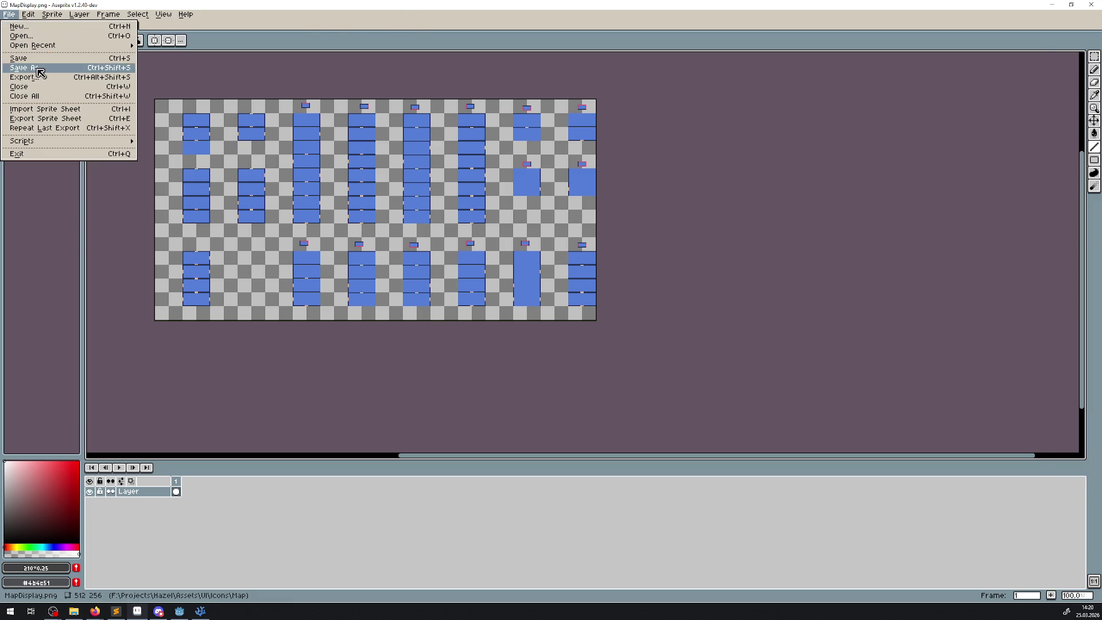
{"action": "left_click", "coordinate": [37, 70]}
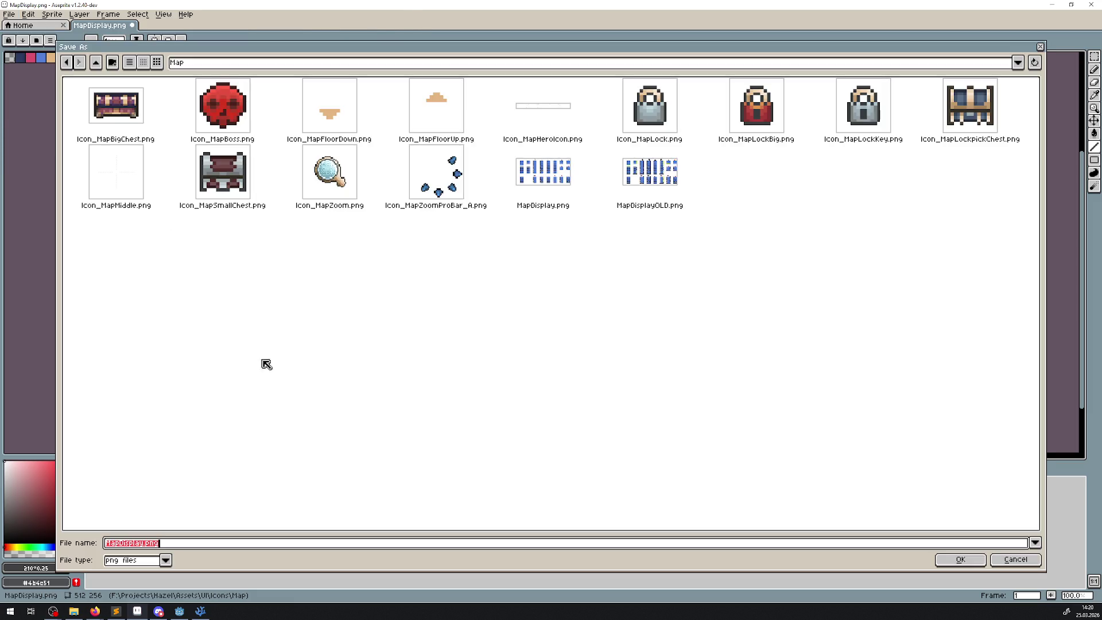
{"action": "left_click", "coordinate": [143, 543]}
{"action": "key", "text": "BackSpace"}
{"action": "key", "text": "Return"}
{"action": "scroll", "coordinate": [464, 213], "scroll_direction": "up", "scroll_amount": 4}
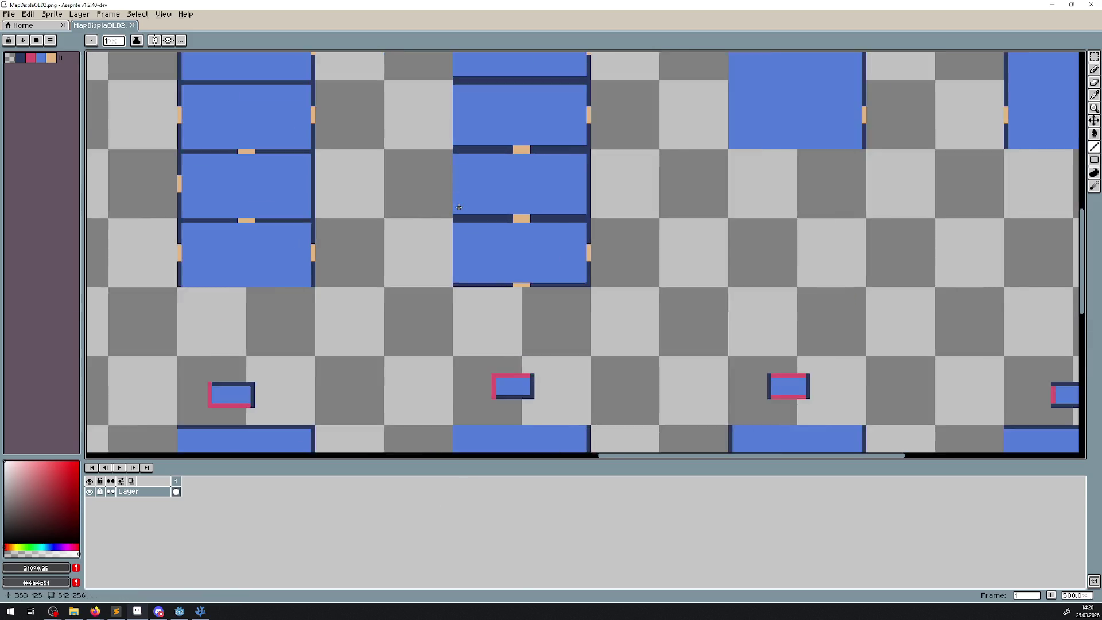
{"action": "key", "text": "b"}
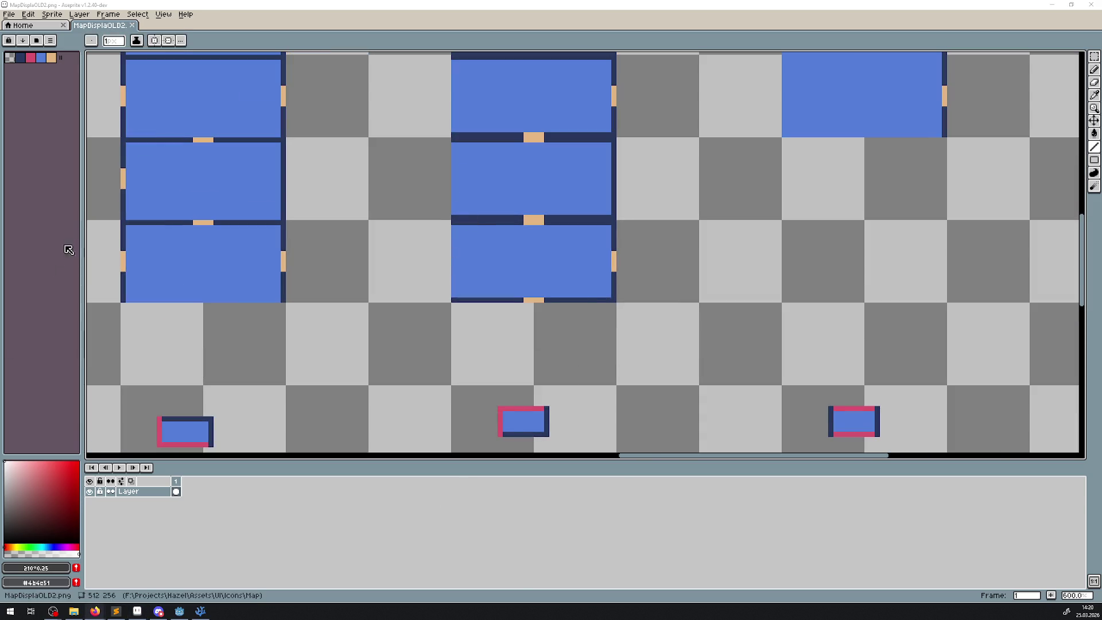
{"action": "left_click", "coordinate": [192, 612]}
{"action": "left_click", "coordinate": [182, 612]}
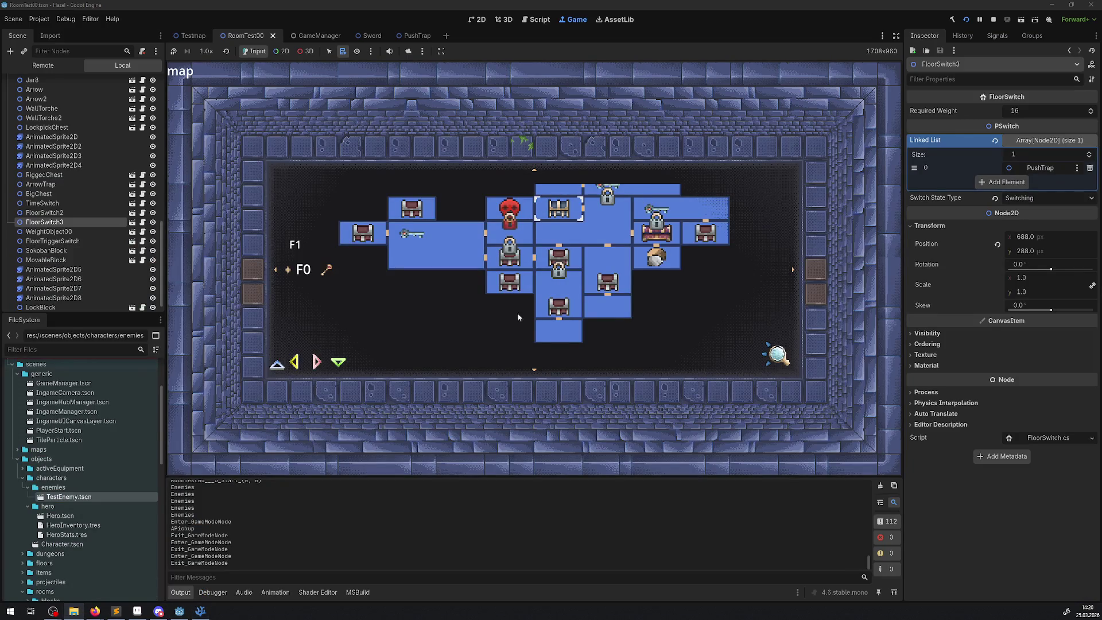
- Stop the game and open MapDisplay.tres from the ui folder in the FileSystem dock
{"action": "left_click", "coordinate": [994, 20]}
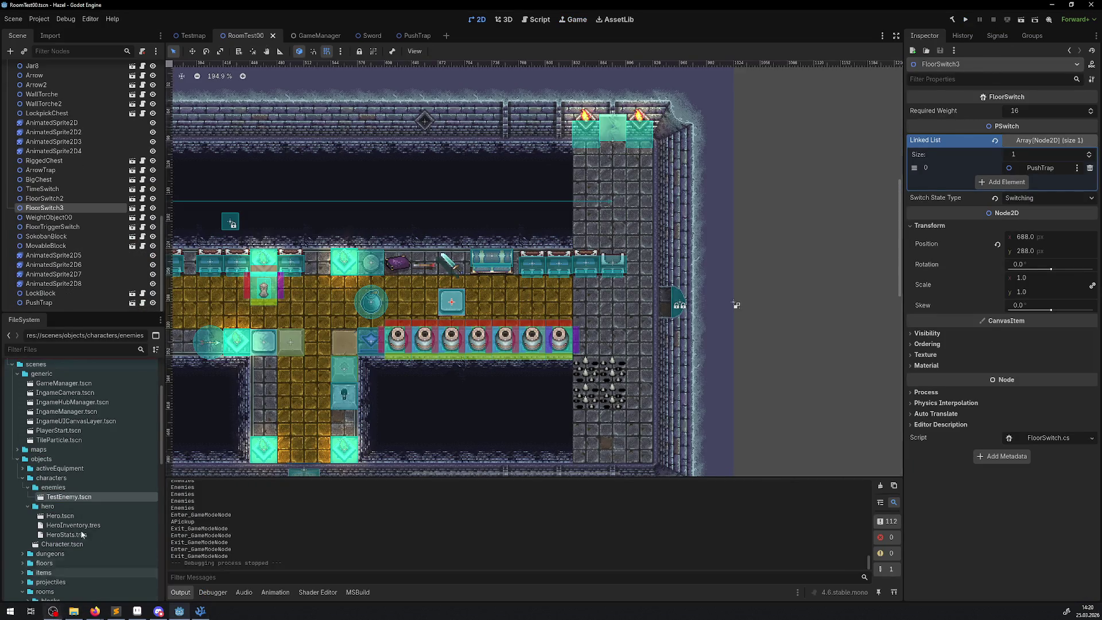
{"action": "scroll", "coordinate": [89, 520], "scroll_direction": "down", "scroll_amount": 5}
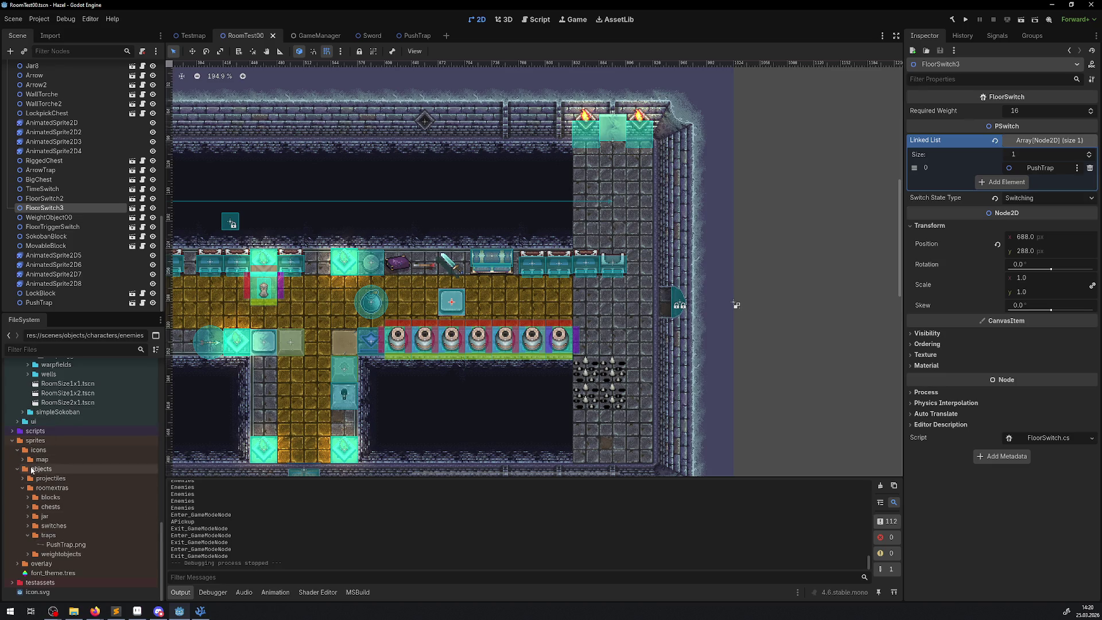
{"action": "left_click", "coordinate": [24, 461]}
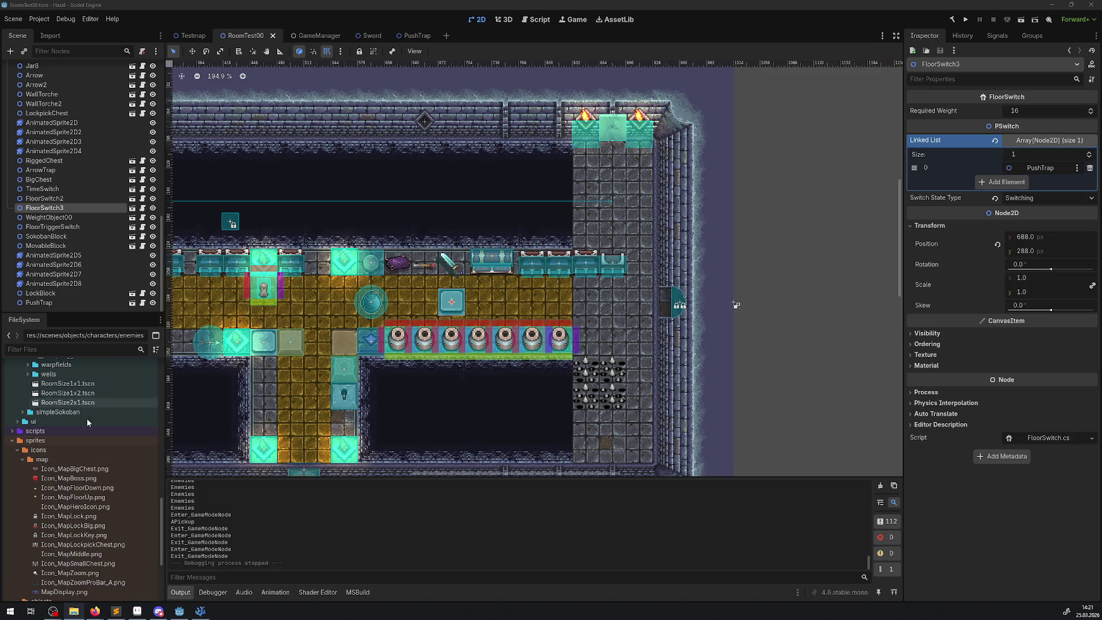
{"action": "scroll", "coordinate": [41, 488], "scroll_direction": "up", "scroll_amount": 5}
{"action": "left_click", "coordinate": [17, 569]}
{"action": "scroll", "coordinate": [68, 548], "scroll_direction": "down", "scroll_amount": 4}
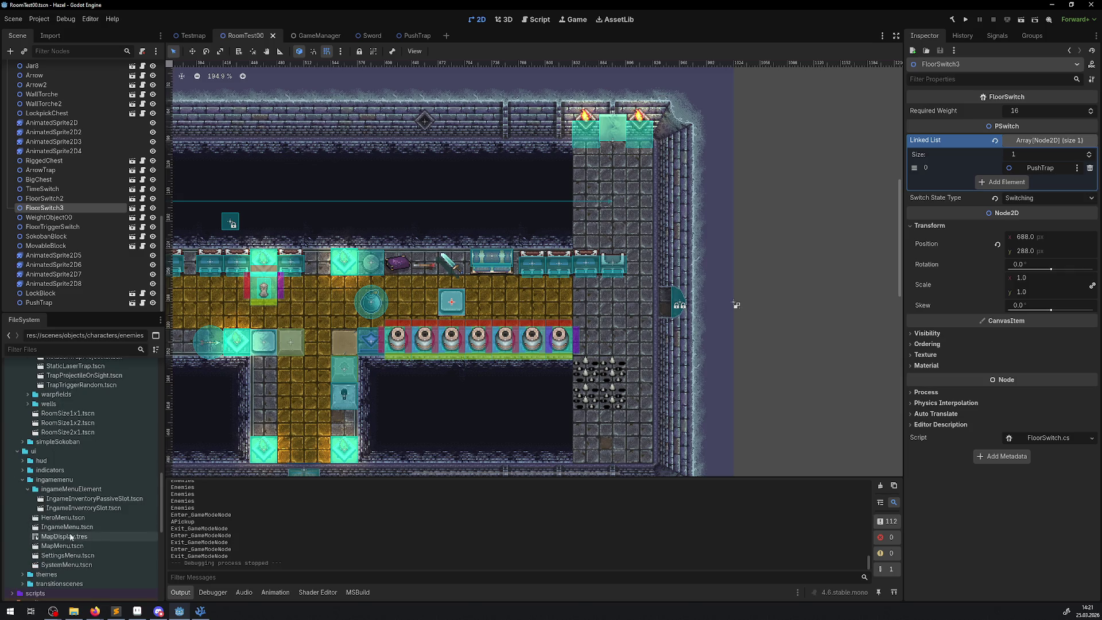
{"action": "double_click", "coordinate": [66, 538]}
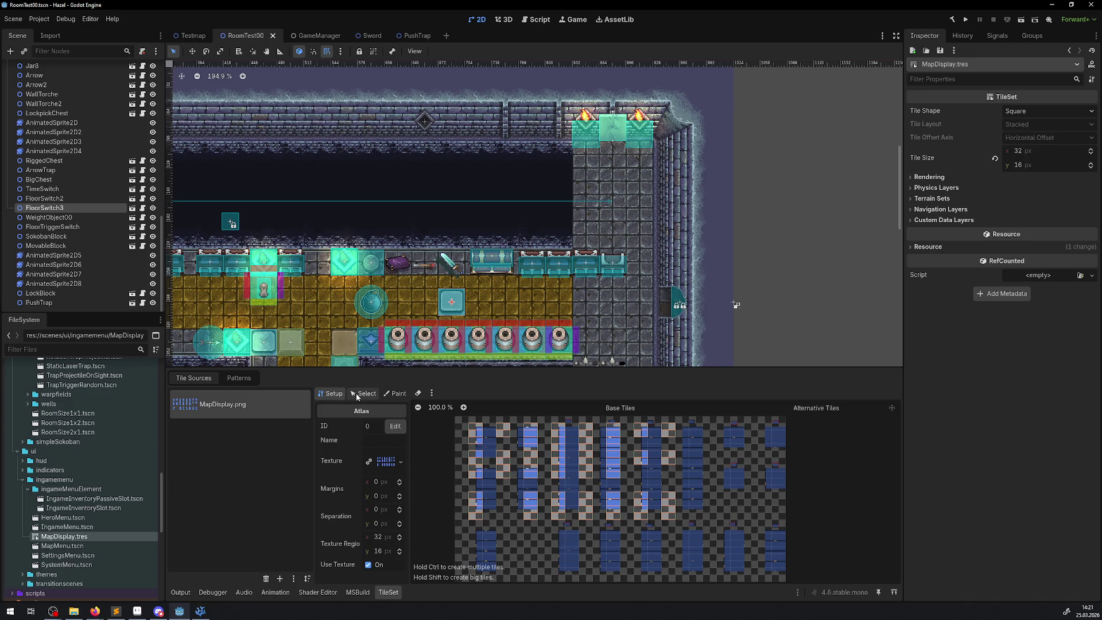
- Set the tile size to 48×24 px and the atlas texture region to 48×24
{"action": "left_click", "coordinate": [1028, 153]}
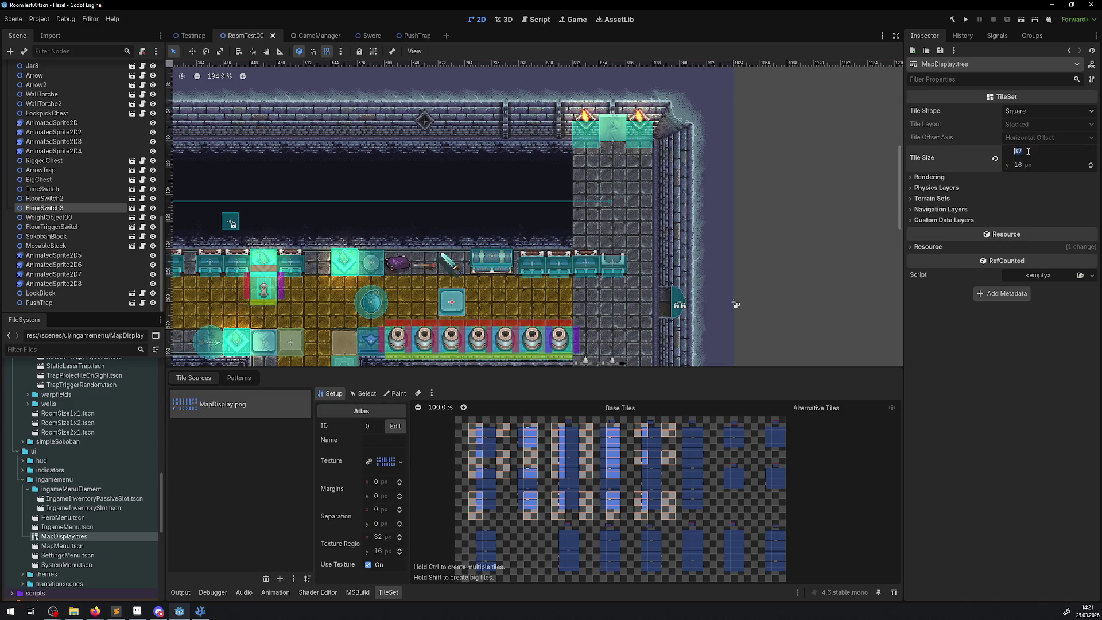
{"action": "type", "text": "48"}
{"action": "key", "text": "Return"}
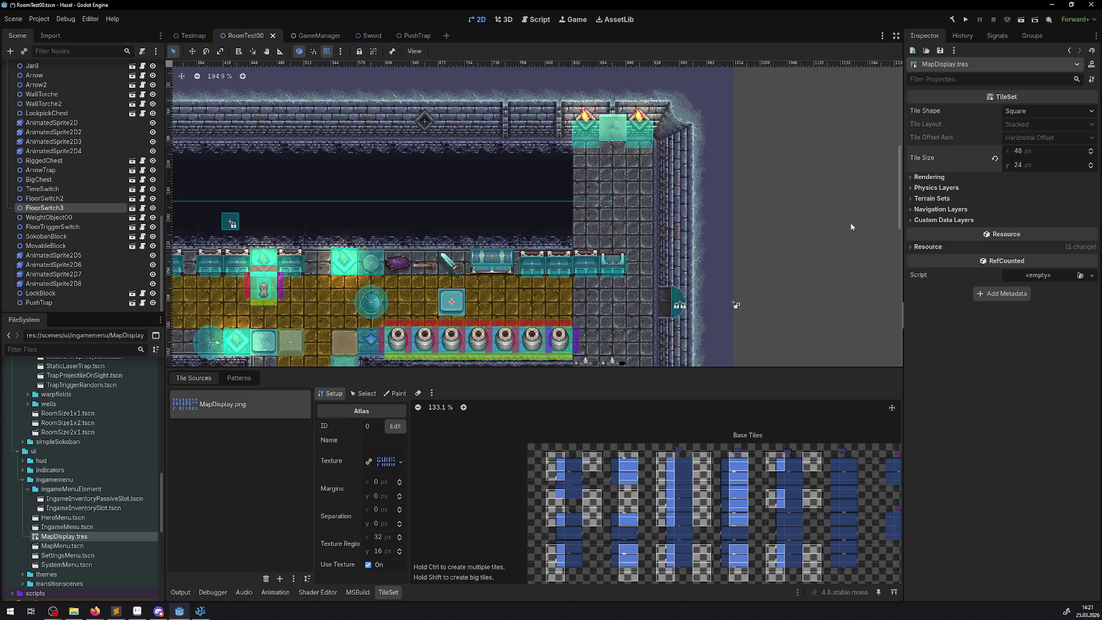
{"action": "left_click", "coordinate": [387, 552]}
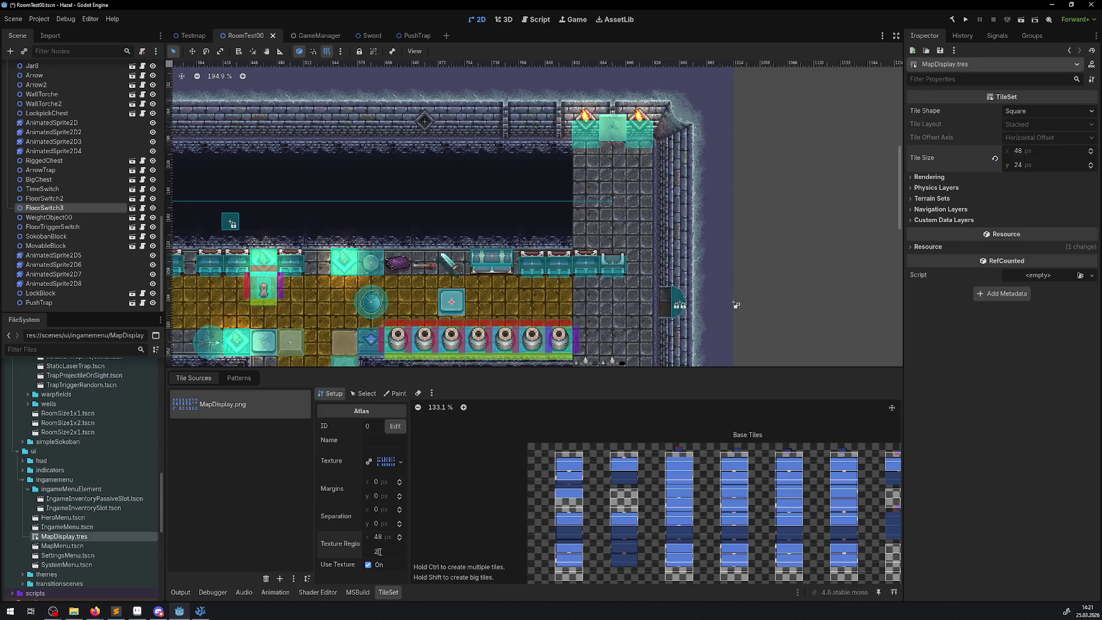
{"action": "type", "text": "4"}
{"action": "key", "text": "Return"}
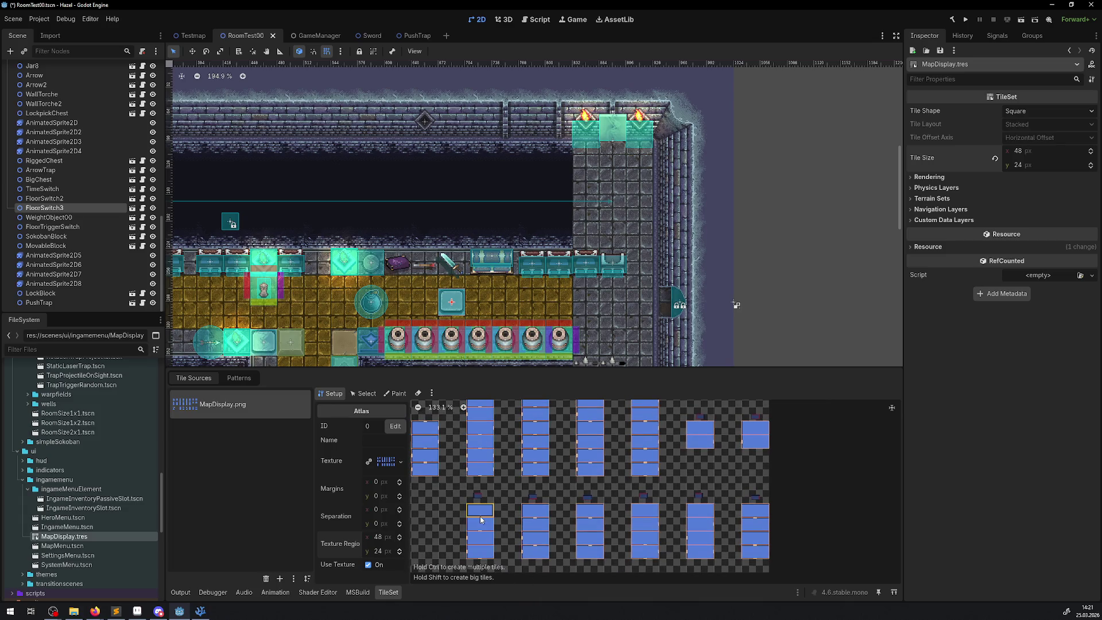
- Look through the tile set's rendering, occlusion and navigation layer settings, then save MapDisplay.tres
{"action": "left_click", "coordinate": [915, 177]}
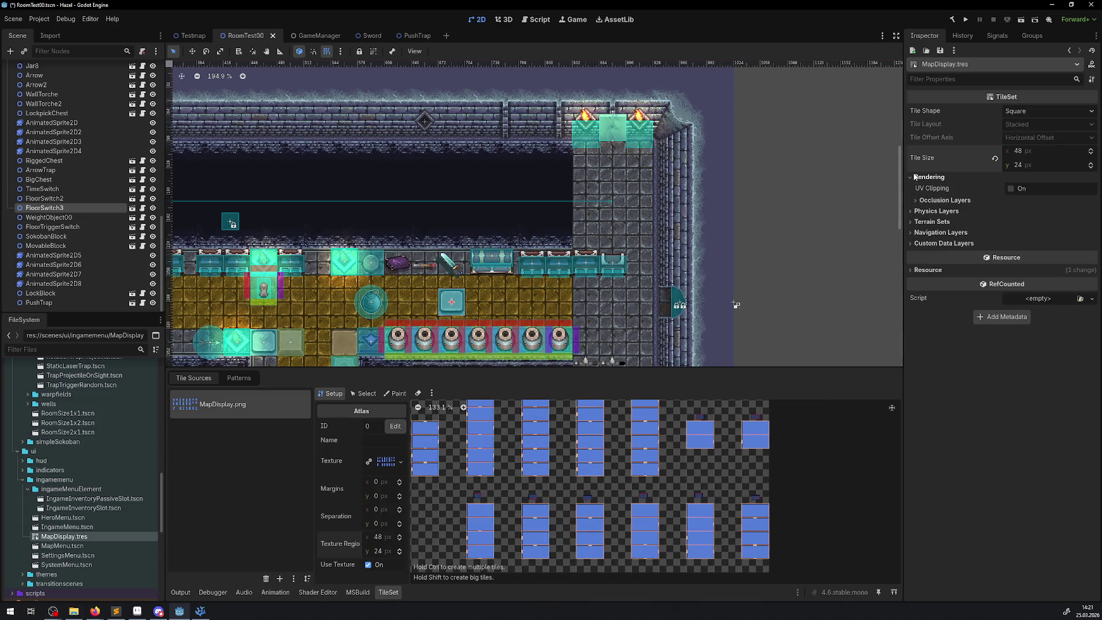
{"action": "left_click", "coordinate": [920, 201]}
{"action": "left_click", "coordinate": [918, 201]}
{"action": "left_click", "coordinate": [921, 233]}
{"action": "left_click", "coordinate": [923, 234]}
{"action": "left_click", "coordinate": [922, 233]}
{"action": "left_click", "coordinate": [922, 233]}
{"action": "scroll", "coordinate": [611, 236], "scroll_direction": "down", "scroll_amount": 1}
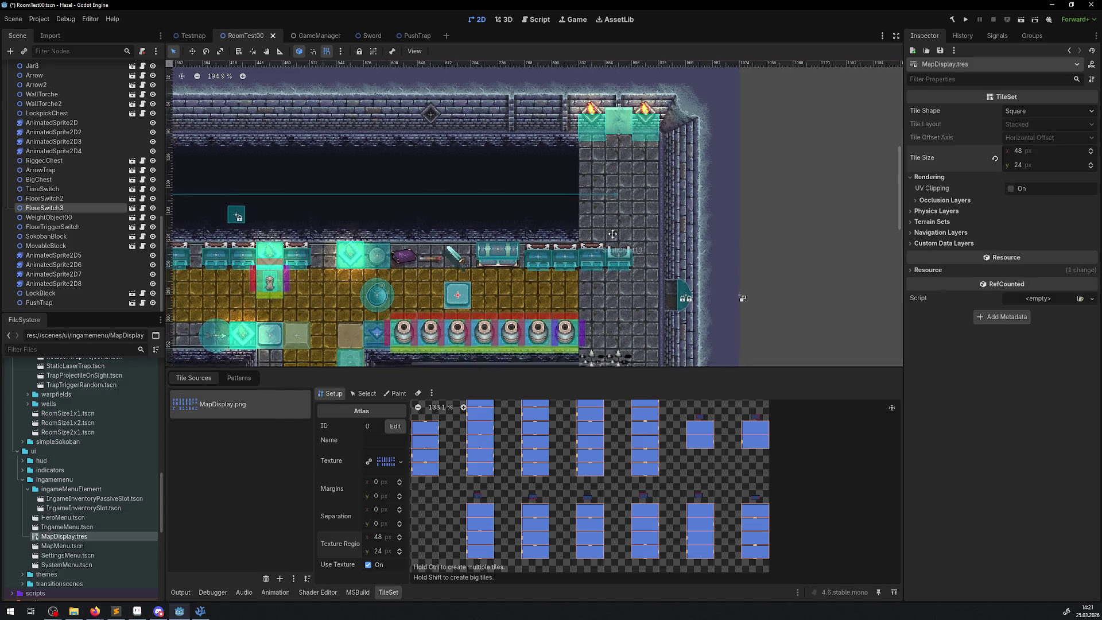
{"action": "left_click_drag", "start_coordinate": [611, 236], "coordinate": [630, 216]}
{"action": "key", "text": "ctrl+s"}
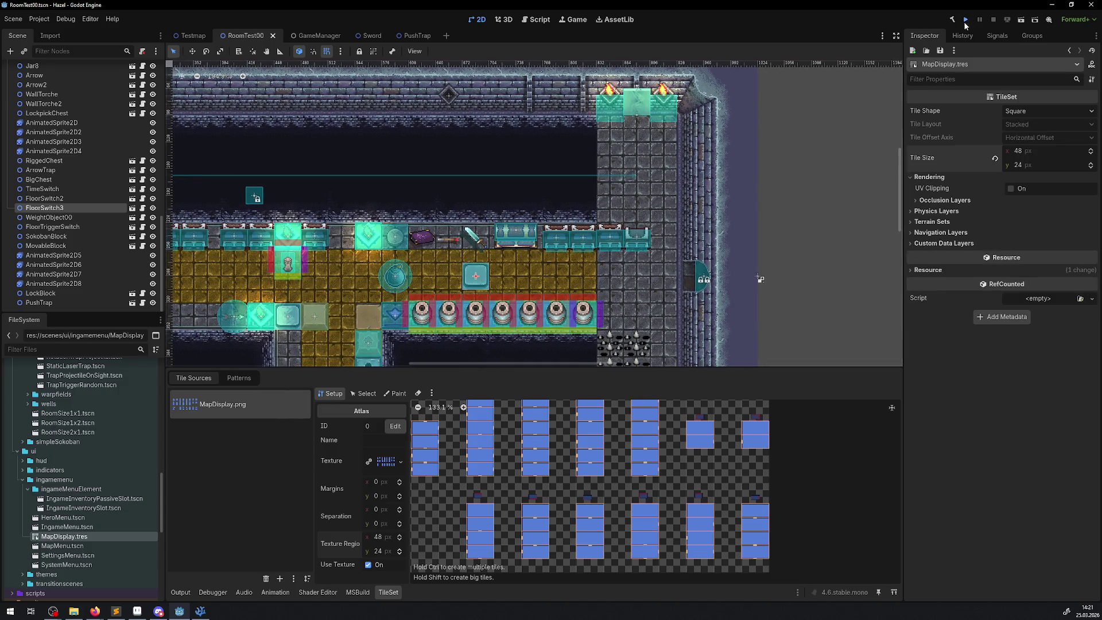
- Run the game and bring up the dungeon map page of the pause menu
{"action": "left_click", "coordinate": [965, 24]}
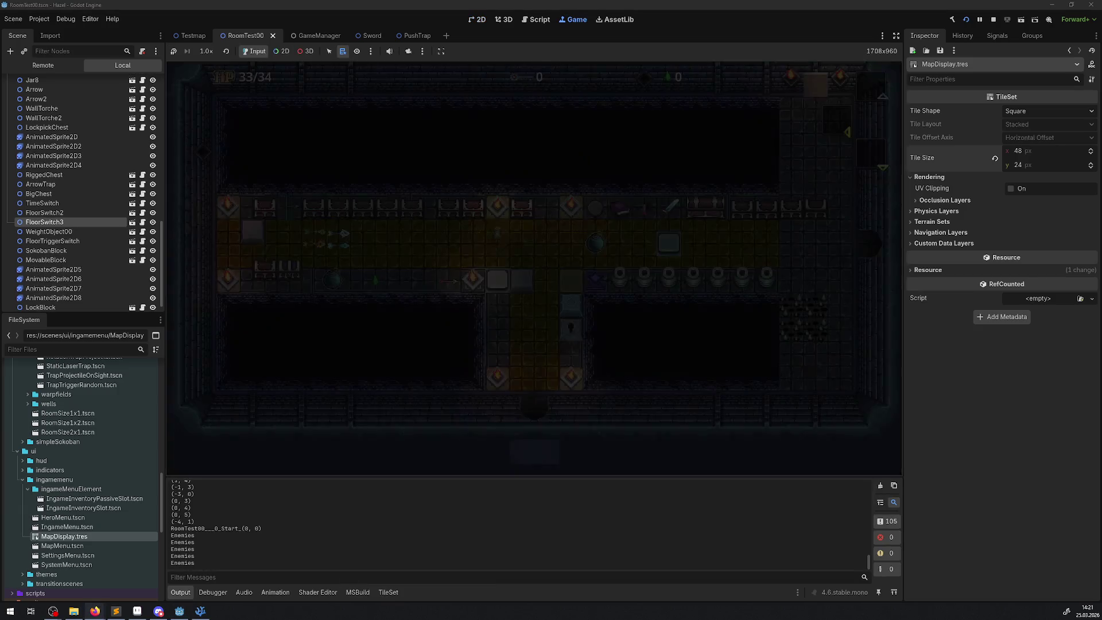
{"action": "key", "text": "Escape"}
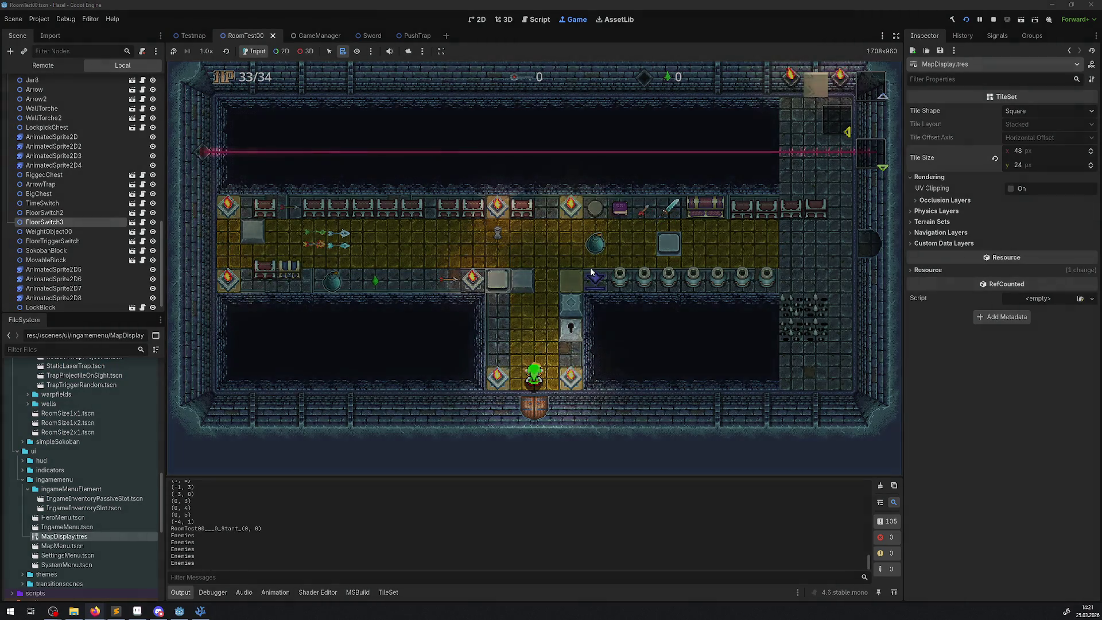
{"action": "key", "text": "Right"}
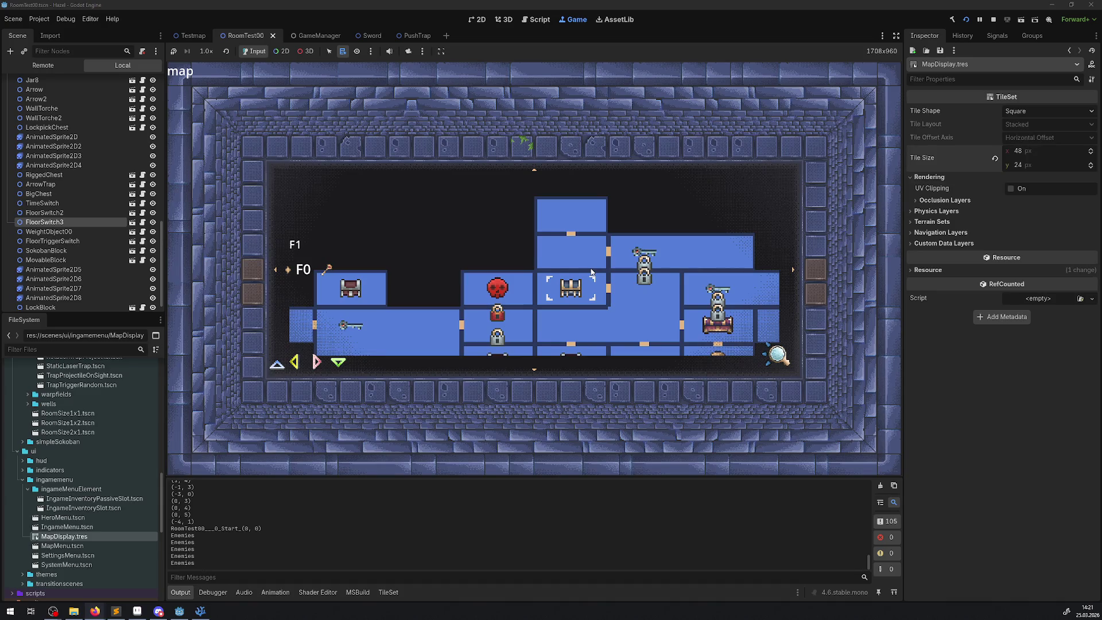
- Pan and zoom around the larger map tiles, ending on floor F1's single room
{"action": "scroll", "coordinate": [591, 271], "scroll_direction": "down", "scroll_amount": 2}
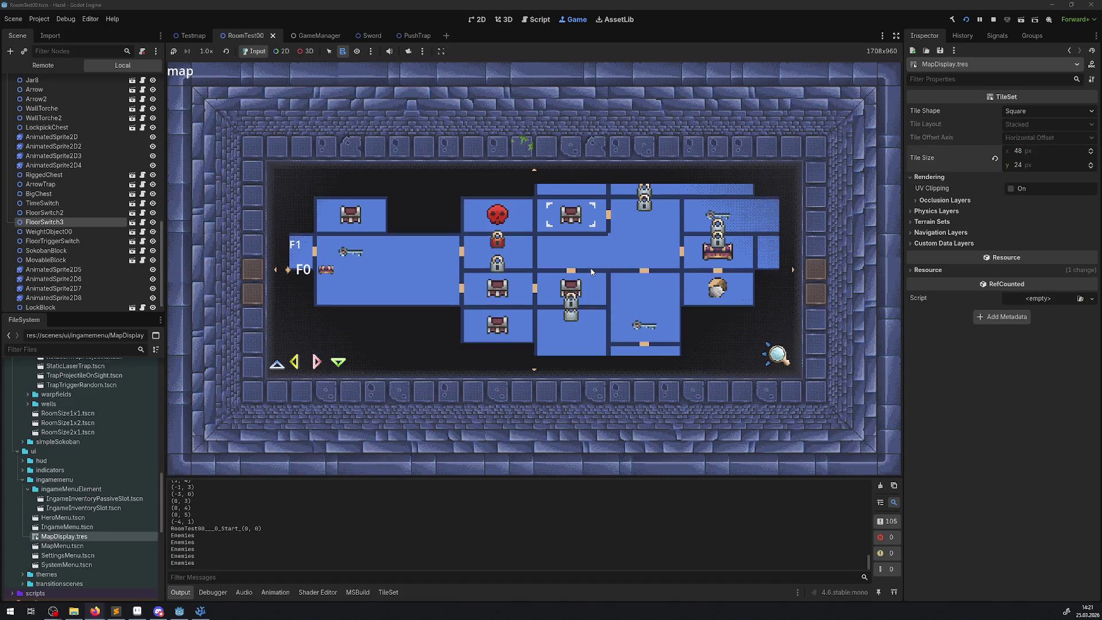
{"action": "scroll", "coordinate": [592, 271], "scroll_direction": "down", "scroll_amount": 3}
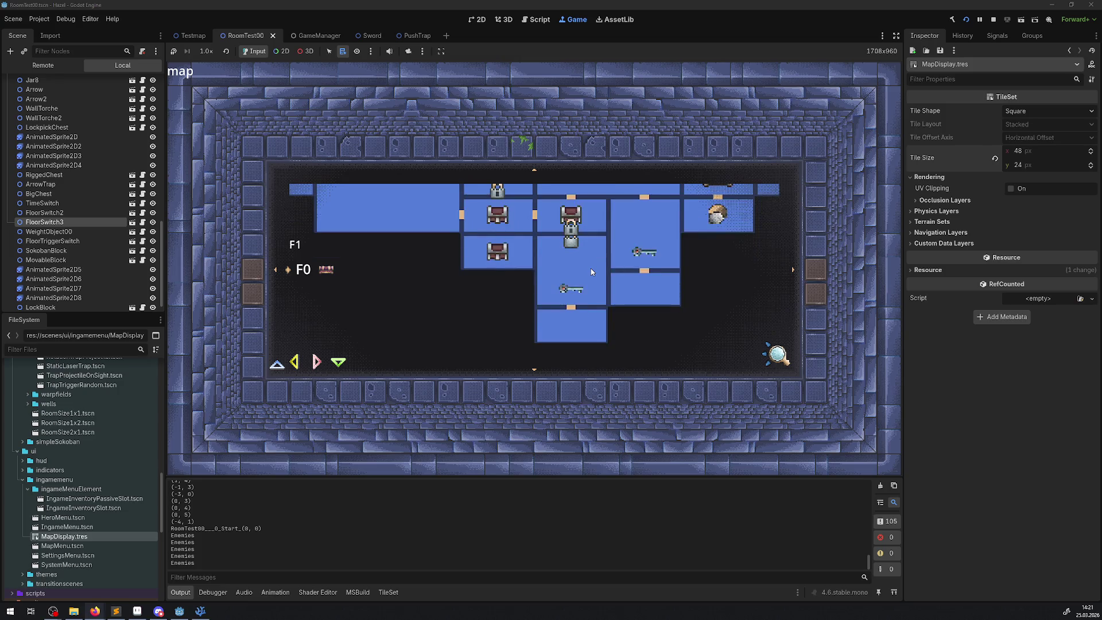
{"action": "scroll", "coordinate": [591, 271], "scroll_direction": "up", "scroll_amount": 2}
{"action": "scroll", "coordinate": [591, 267], "scroll_direction": "up", "scroll_amount": 2}
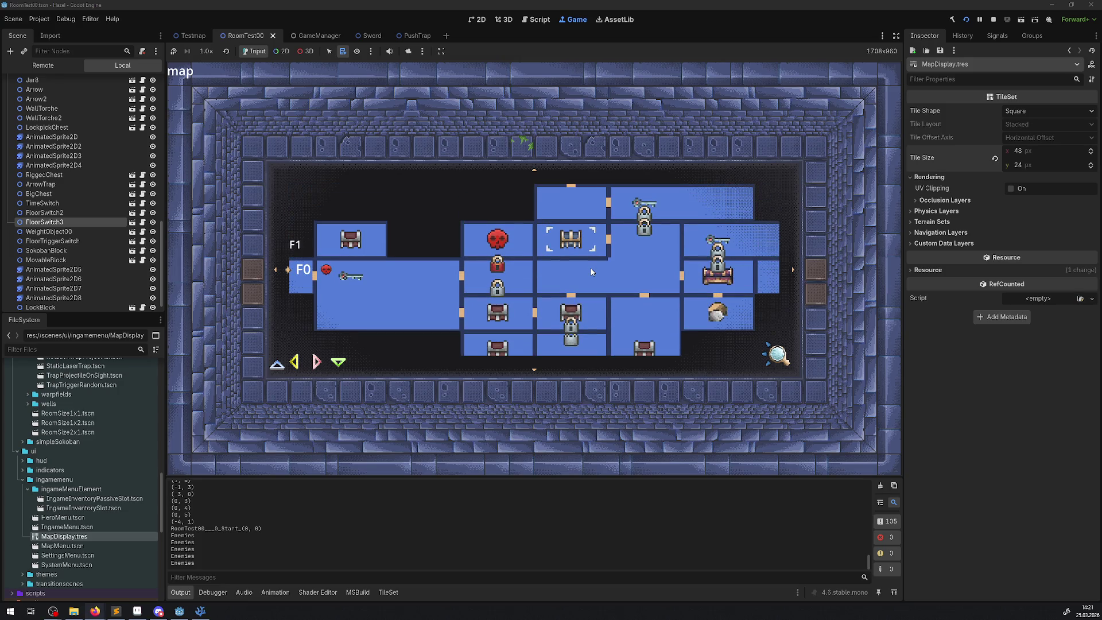
{"action": "scroll", "coordinate": [591, 267], "scroll_direction": "right", "scroll_amount": 2}
{"action": "scroll", "coordinate": [591, 267], "scroll_direction": "down", "scroll_amount": 1}
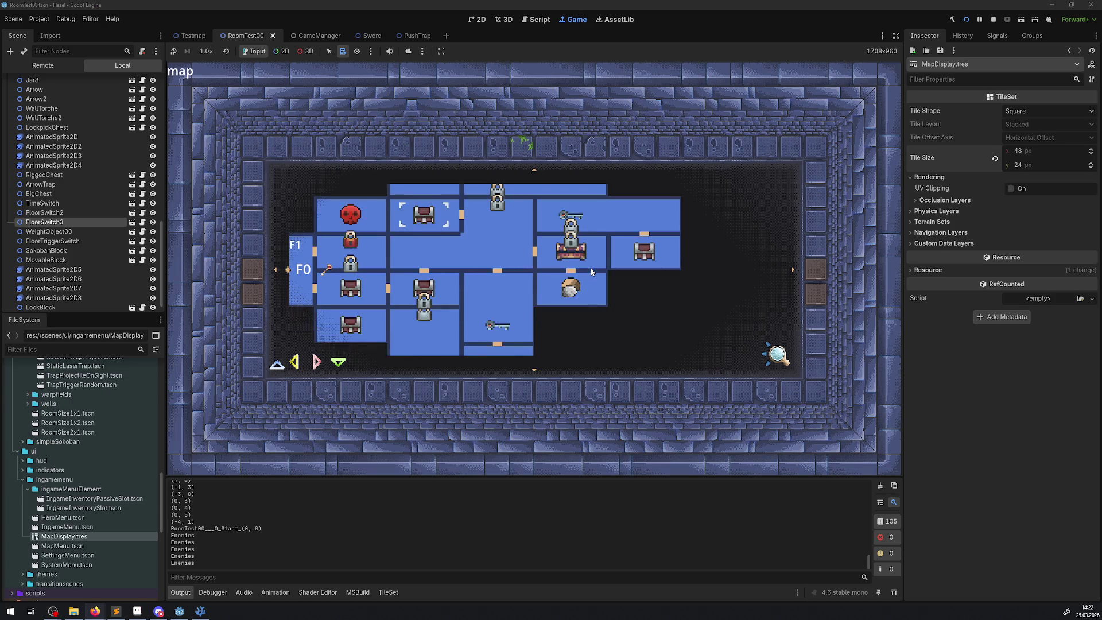
{"action": "scroll", "coordinate": [591, 267], "scroll_direction": "up", "scroll_amount": 1}
{"action": "scroll", "coordinate": [591, 271], "scroll_direction": "down", "scroll_amount": 1}
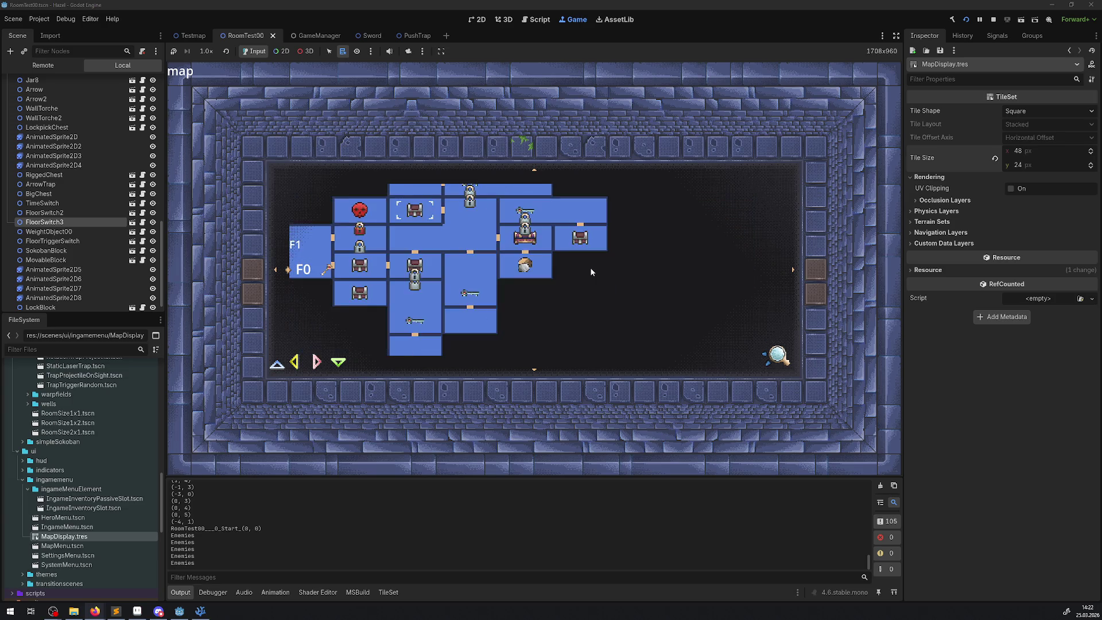
{"action": "scroll", "coordinate": [591, 271], "scroll_direction": "left", "scroll_amount": 1}
{"action": "scroll", "coordinate": [592, 272], "scroll_direction": "left", "scroll_amount": 2}
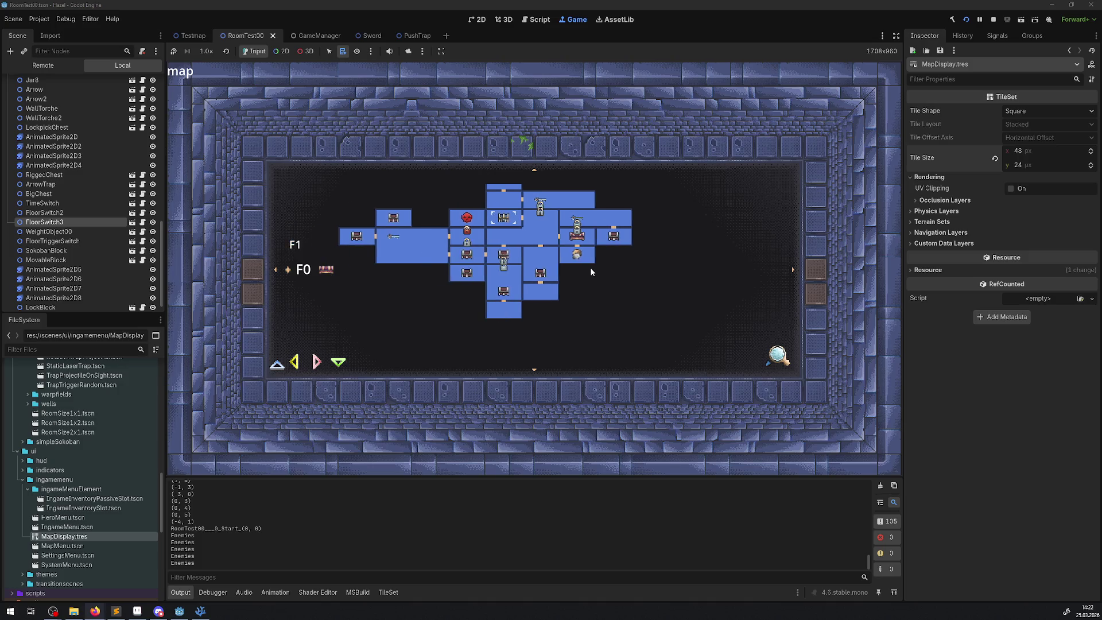
{"action": "scroll", "coordinate": [592, 271], "scroll_direction": "up", "scroll_amount": 1}
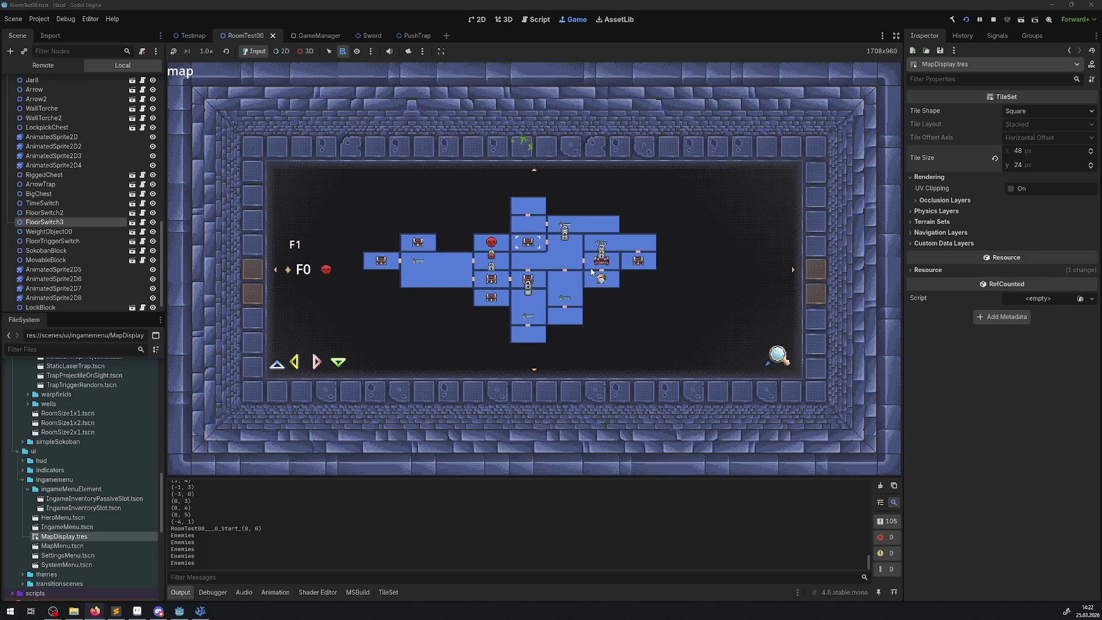
{"action": "scroll", "coordinate": [592, 271], "scroll_direction": "up", "scroll_amount": 3}
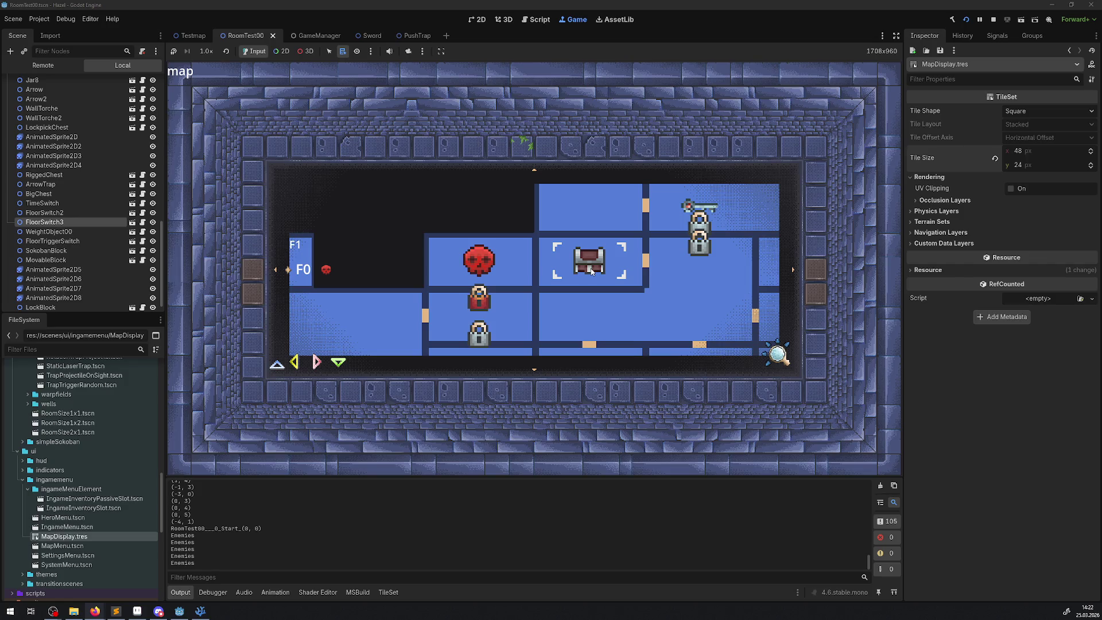
{"action": "scroll", "coordinate": [592, 271], "scroll_direction": "right", "scroll_amount": 1}
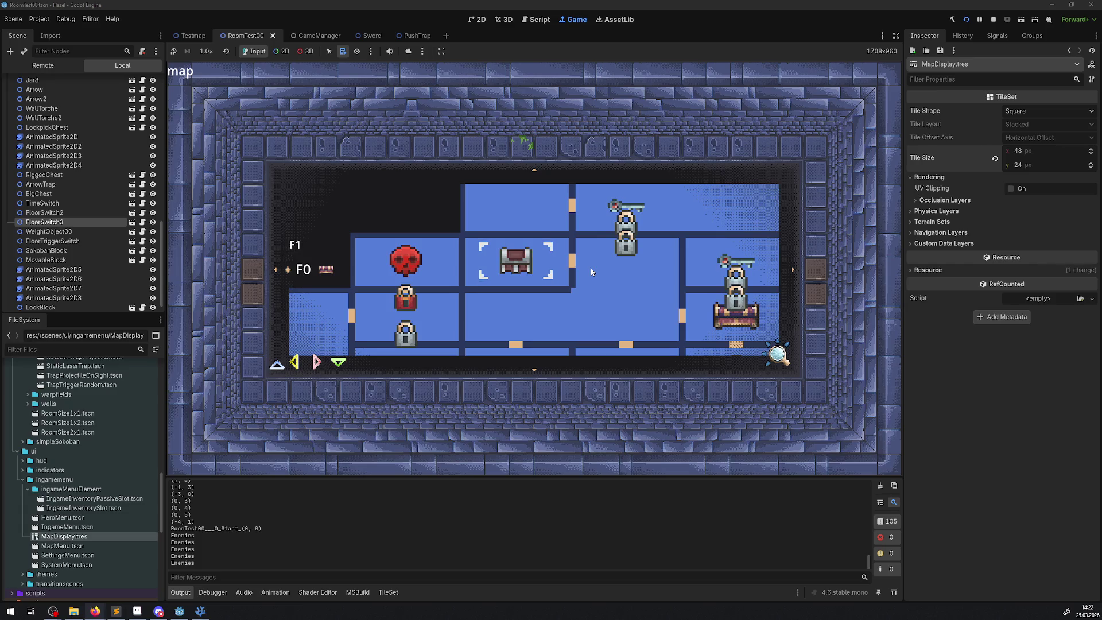
{"action": "scroll", "coordinate": [591, 268], "scroll_direction": "down", "scroll_amount": 1}
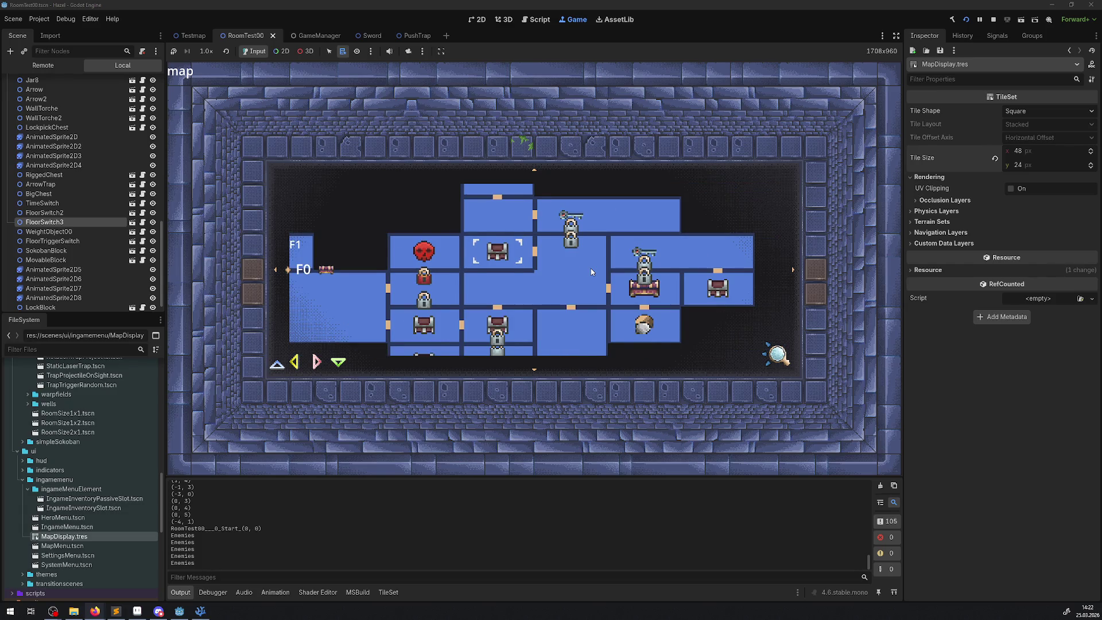
{"action": "scroll", "coordinate": [590, 267], "scroll_direction": "down", "scroll_amount": 1}
{"action": "scroll", "coordinate": [592, 271], "scroll_direction": "up", "scroll_amount": 1}
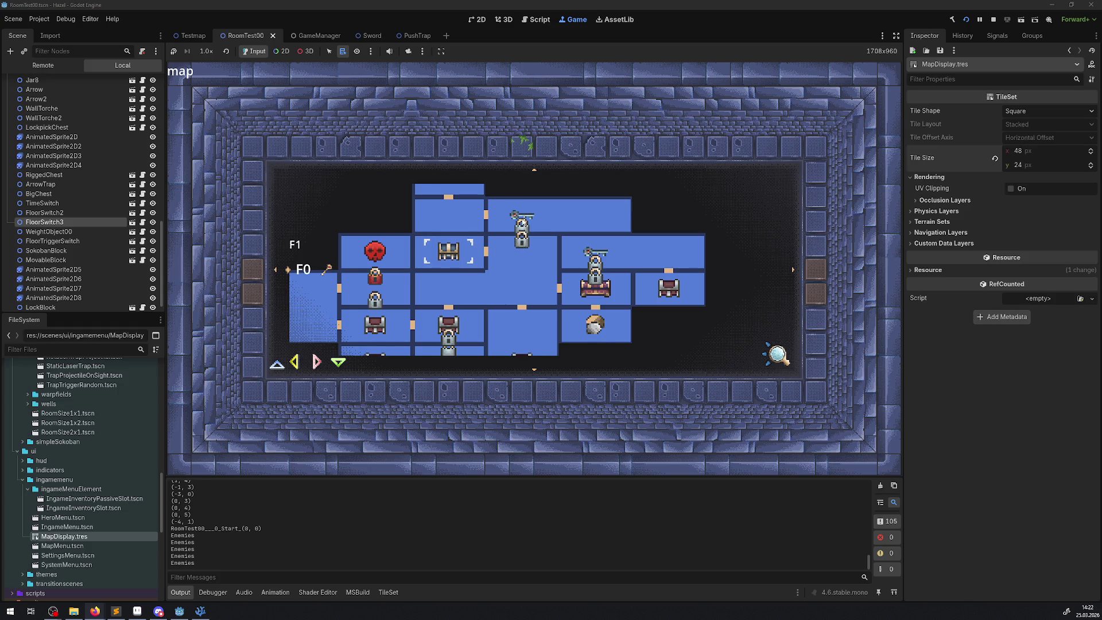
{"action": "scroll", "coordinate": [529, 257], "scroll_direction": "down", "scroll_amount": 1}
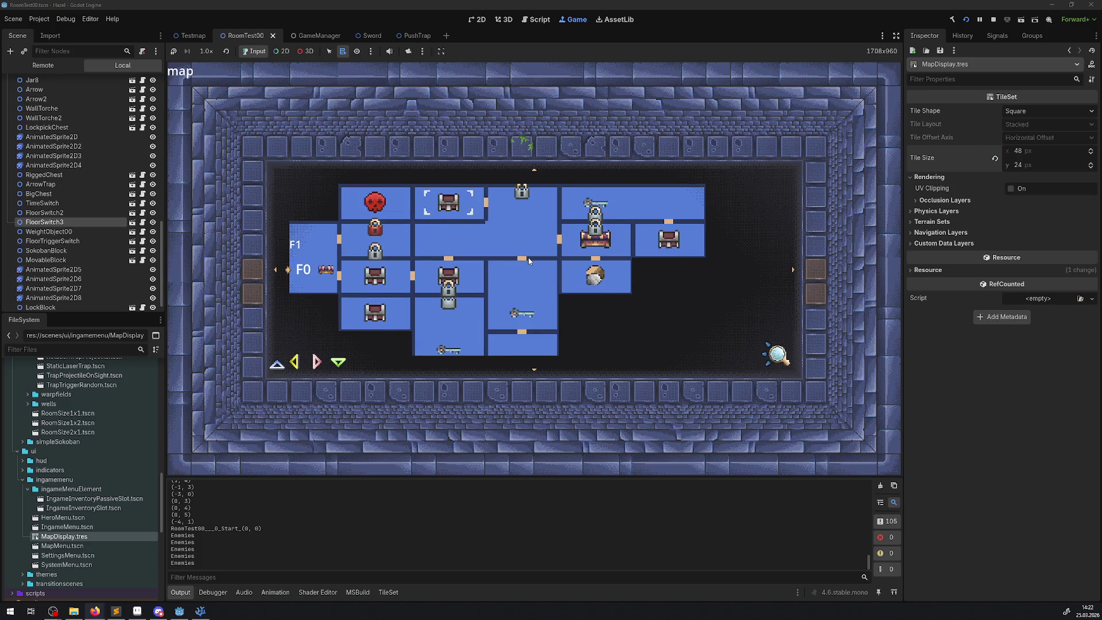
{"action": "scroll", "coordinate": [528, 257], "scroll_direction": "left", "scroll_amount": 1}
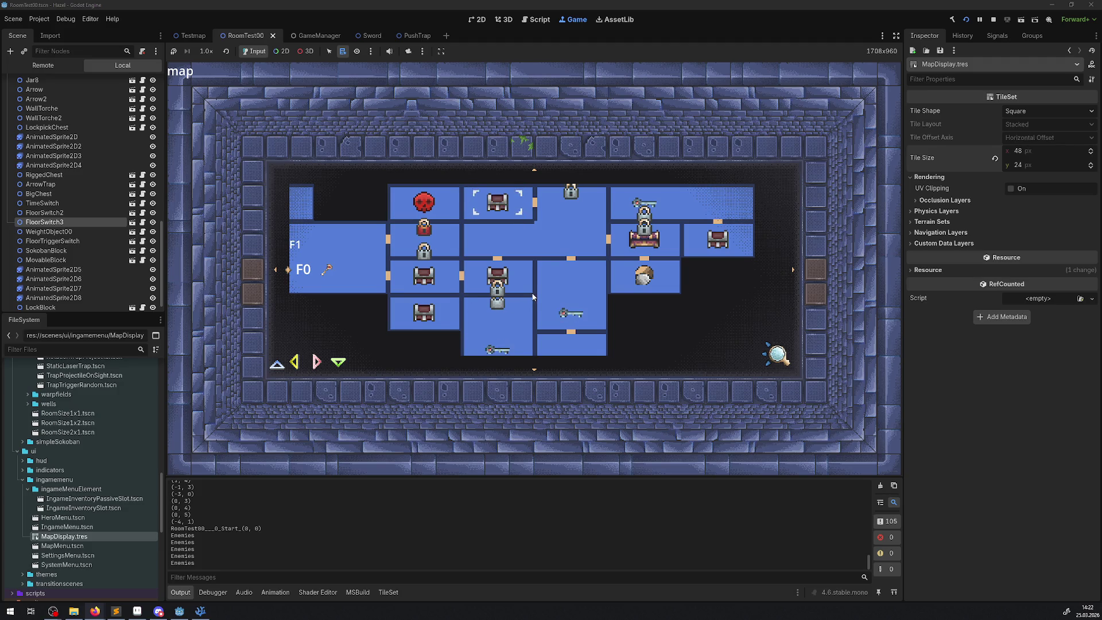
{"action": "scroll", "coordinate": [533, 297], "scroll_direction": "up", "scroll_amount": 1}
{"action": "scroll", "coordinate": [533, 297], "scroll_direction": "down", "scroll_amount": 3}
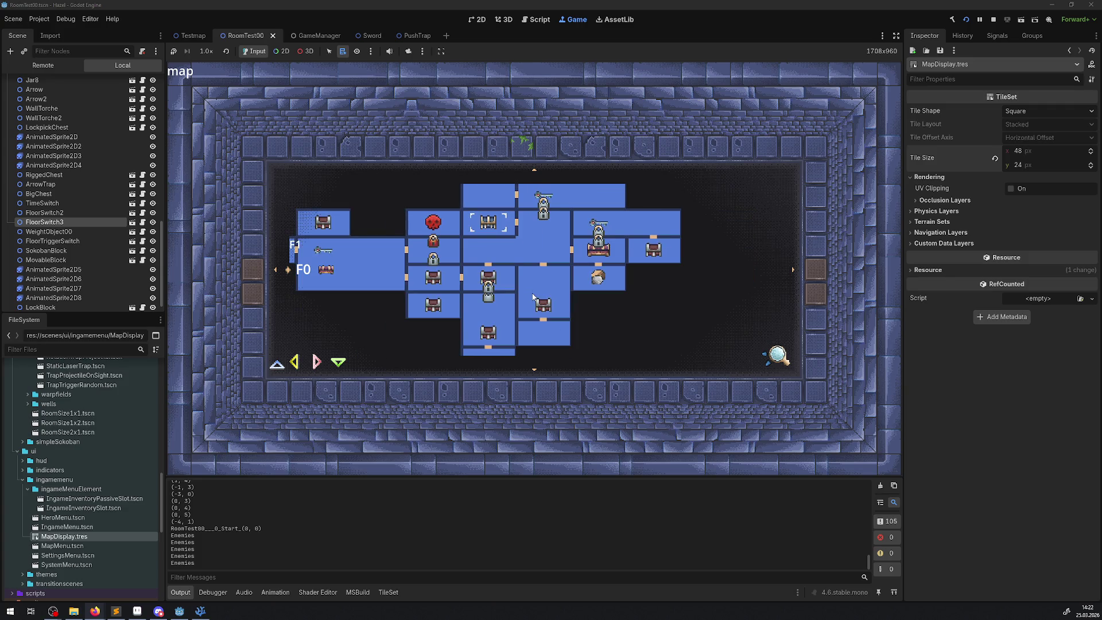
{"action": "scroll", "coordinate": [533, 297], "scroll_direction": "up", "scroll_amount": 1}
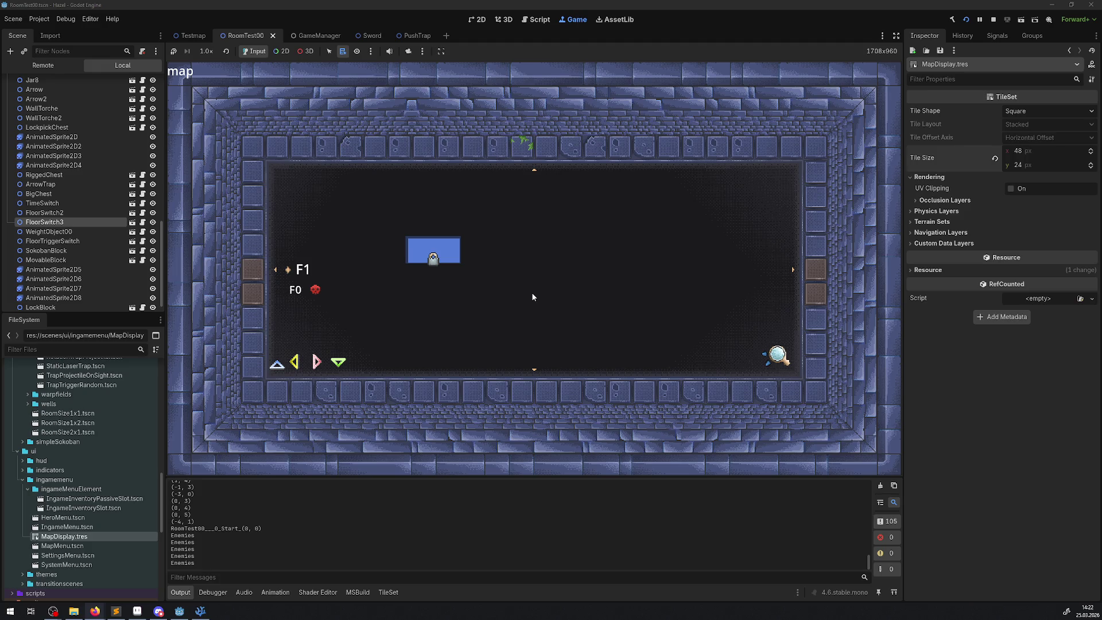
- Switch the map to floor F0 and zoom in on the chest room
{"action": "scroll", "coordinate": [533, 296], "scroll_direction": "down", "scroll_amount": 1}
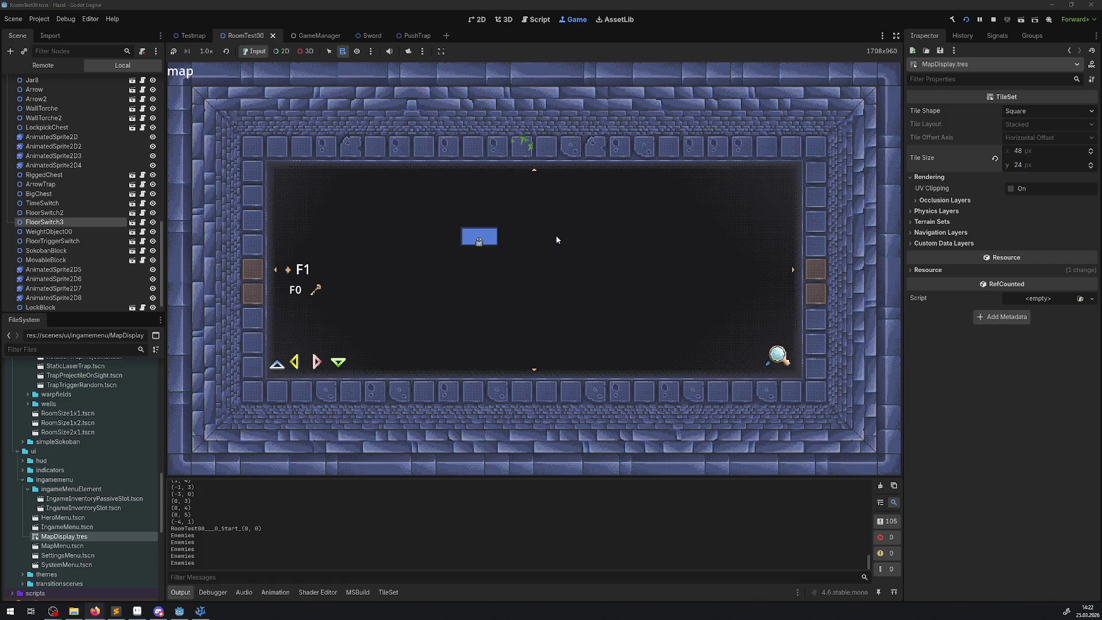
{"action": "key", "text": "Down"}
{"action": "key", "text": "space"}
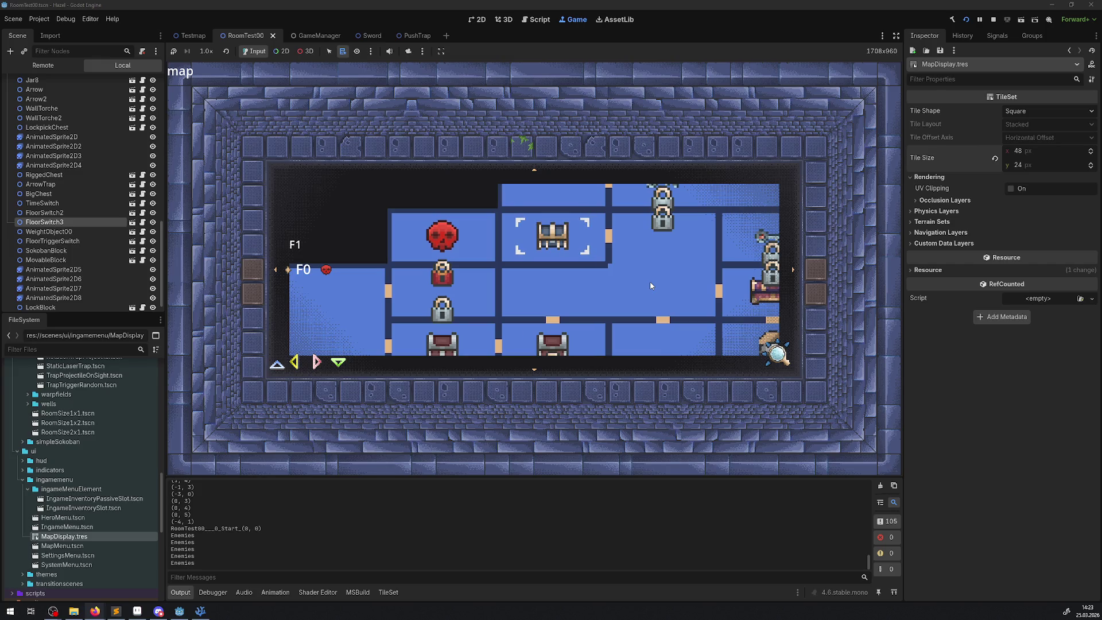
- Pan across F0's rooms with the arrow keys, then stop the game with F8
{"action": "key", "text": "Down"}
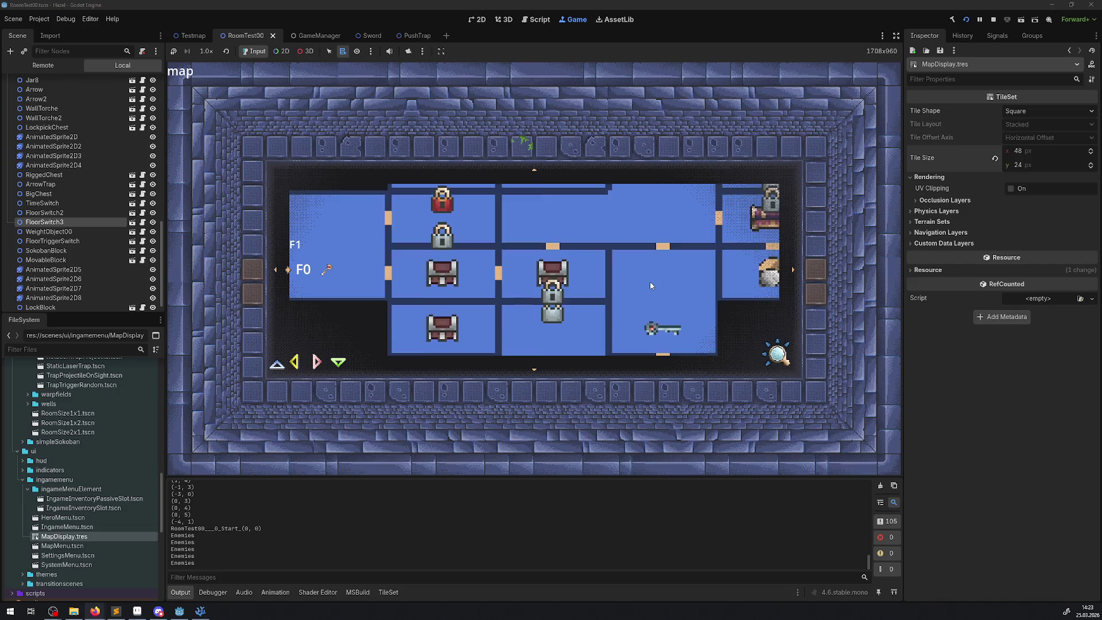
{"action": "key", "text": "Up"}
{"action": "key", "text": "Down"}
{"action": "key", "text": "Right"}
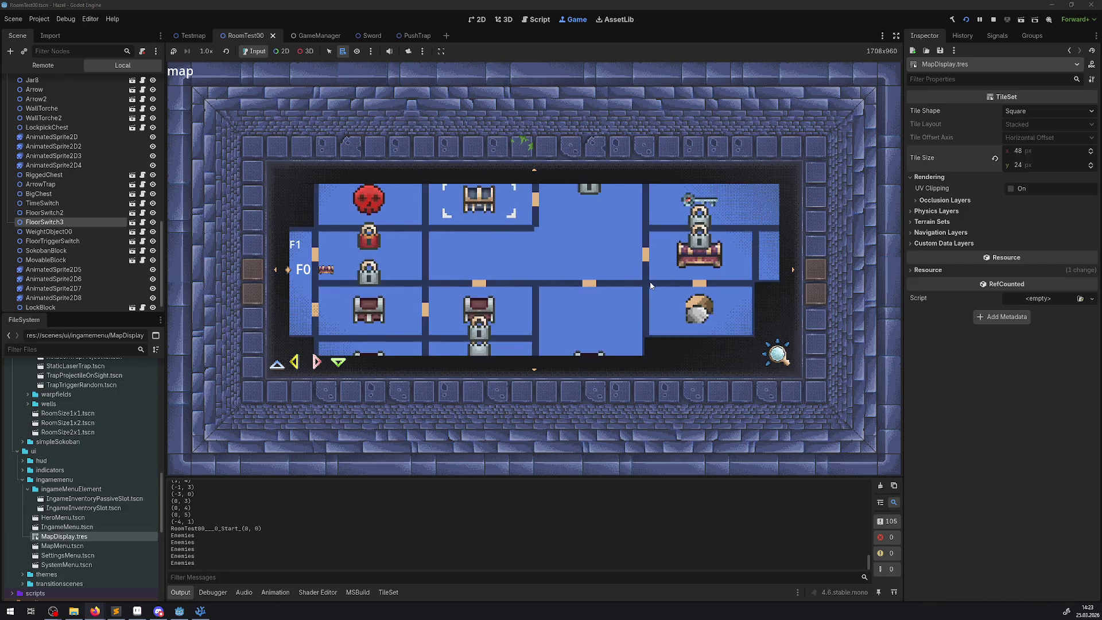
{"action": "key", "text": "Right"}
{"action": "key", "text": "Up"}
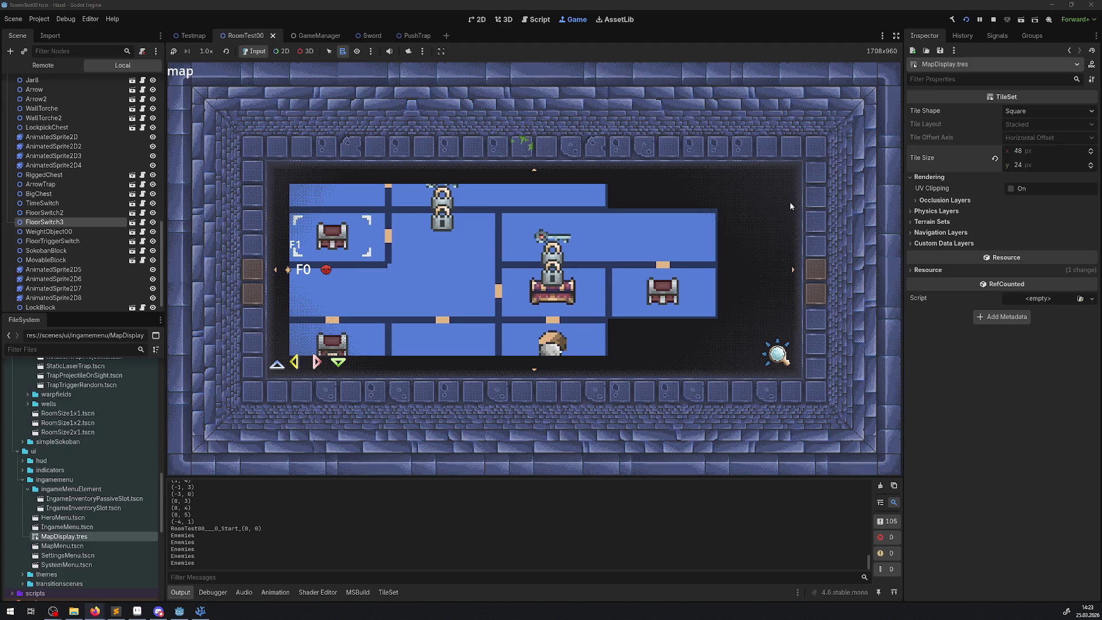
{"action": "key", "text": "F8"}
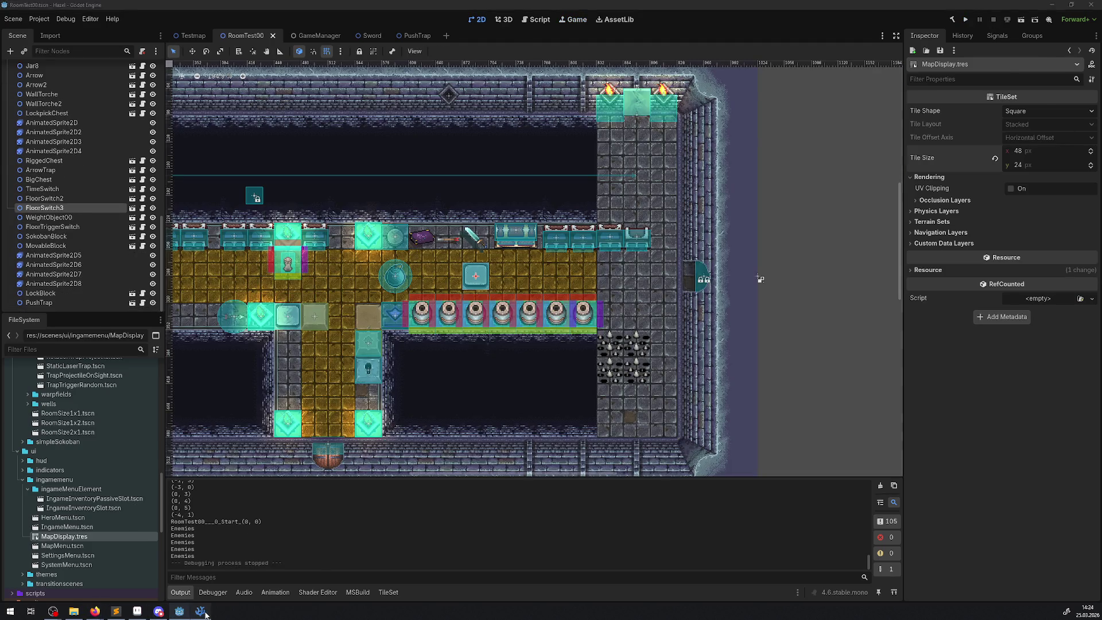
- Open MapMenu.cs in Visual Studio Code and search it for 16
{"action": "left_click", "coordinate": [202, 612]}
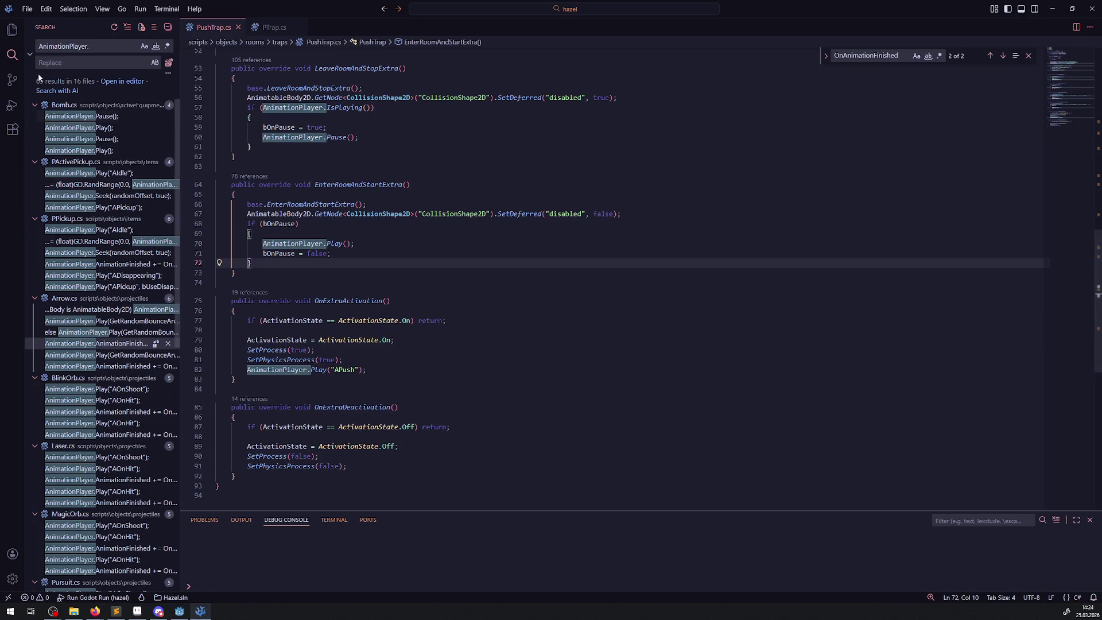
{"action": "left_click", "coordinate": [12, 30]}
{"action": "scroll", "coordinate": [95, 434], "scroll_direction": "down", "scroll_amount": 3}
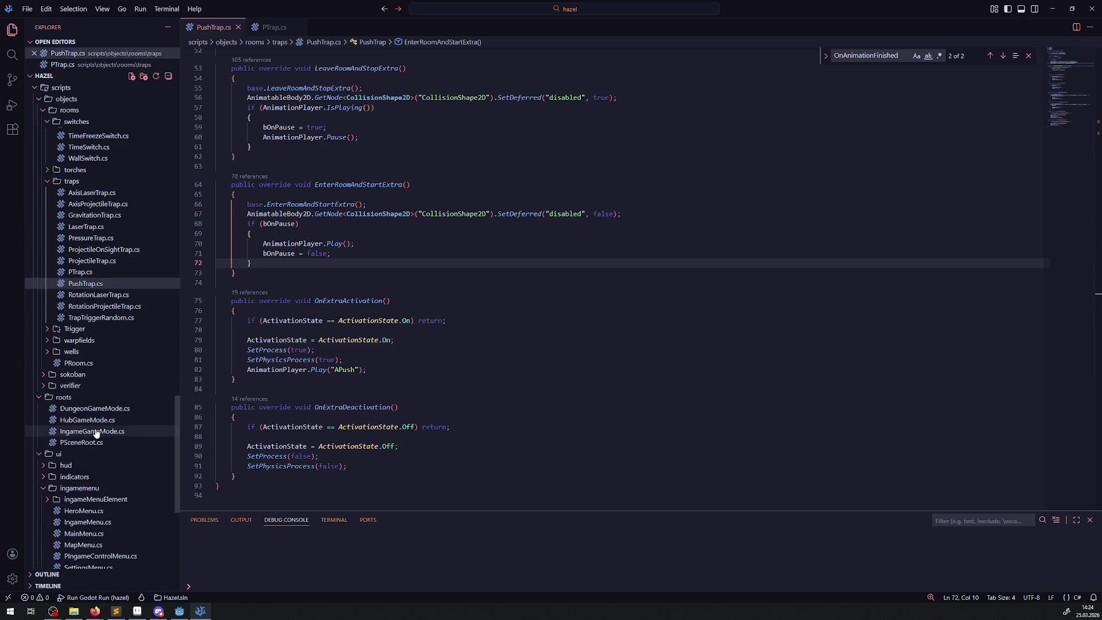
{"action": "scroll", "coordinate": [95, 433], "scroll_direction": "down", "scroll_amount": 2}
{"action": "left_click", "coordinate": [81, 458]}
{"action": "left_click", "coordinate": [584, 296]}
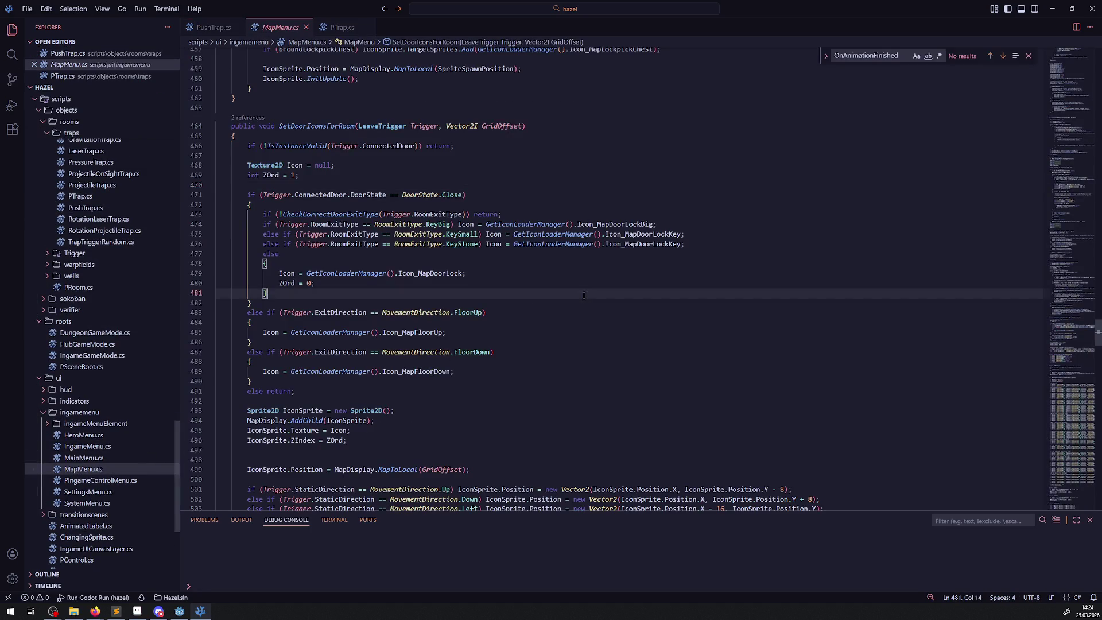
{"action": "key", "text": "ctrl+f"}
{"action": "type", "text": "16"}
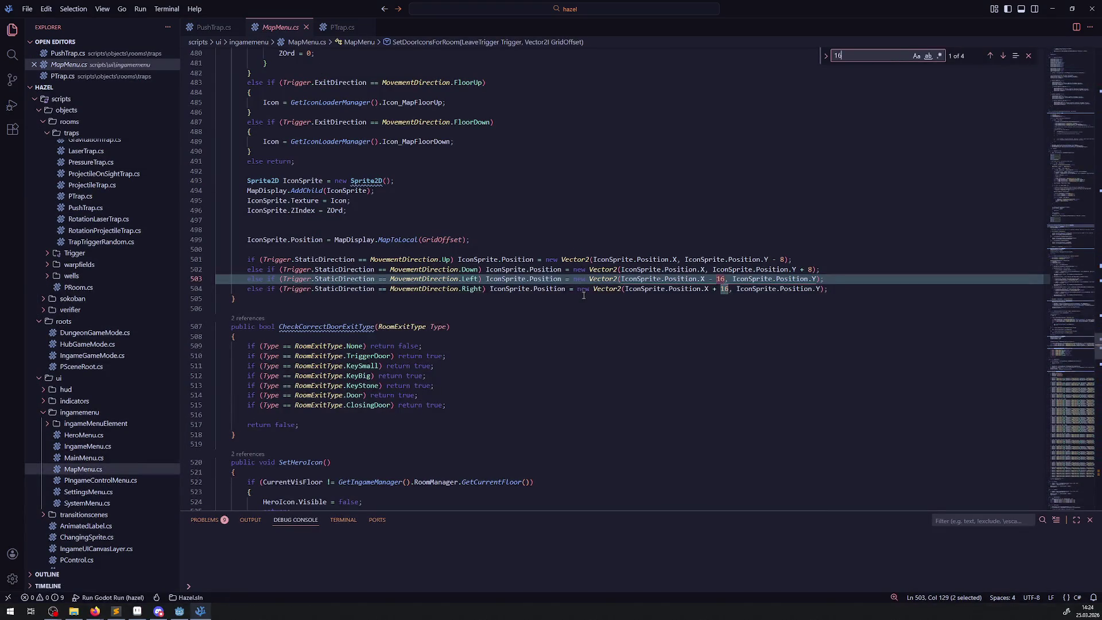
- Change the right and left door-icon X offsets from 16 to 24
{"action": "double_click", "coordinate": [725, 289]}
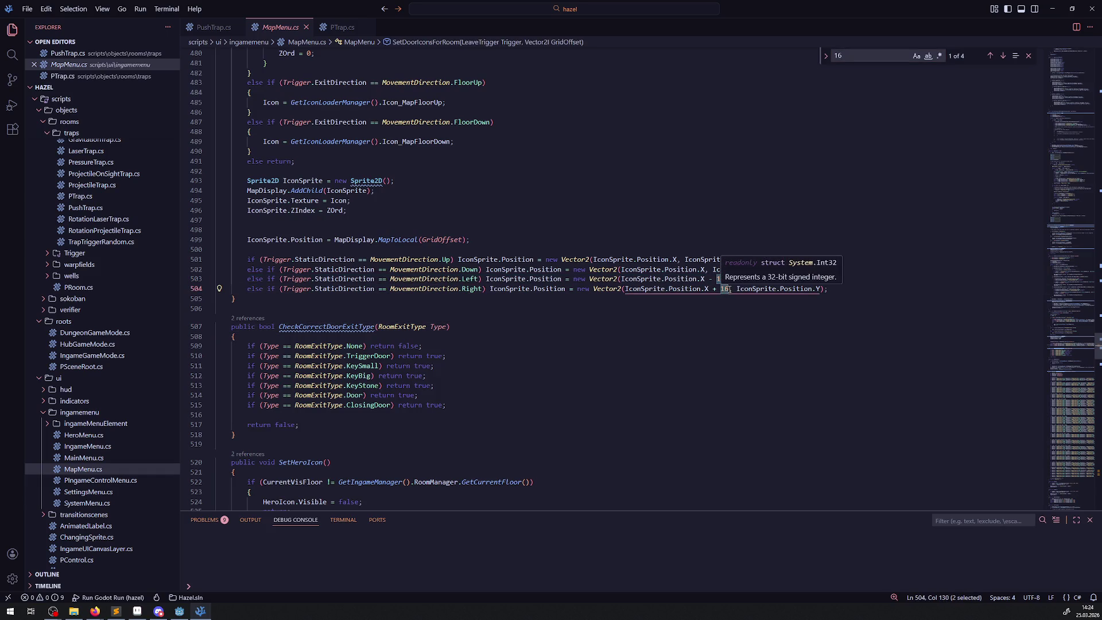
{"action": "type", "text": "24"}
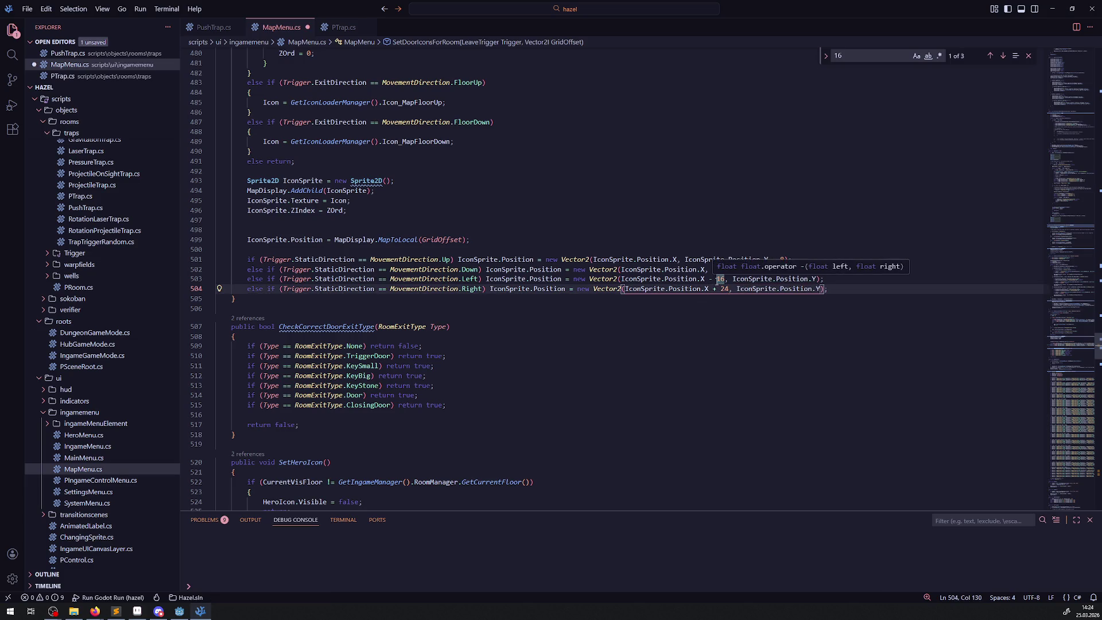
{"action": "key", "text": "ctrl+z"}
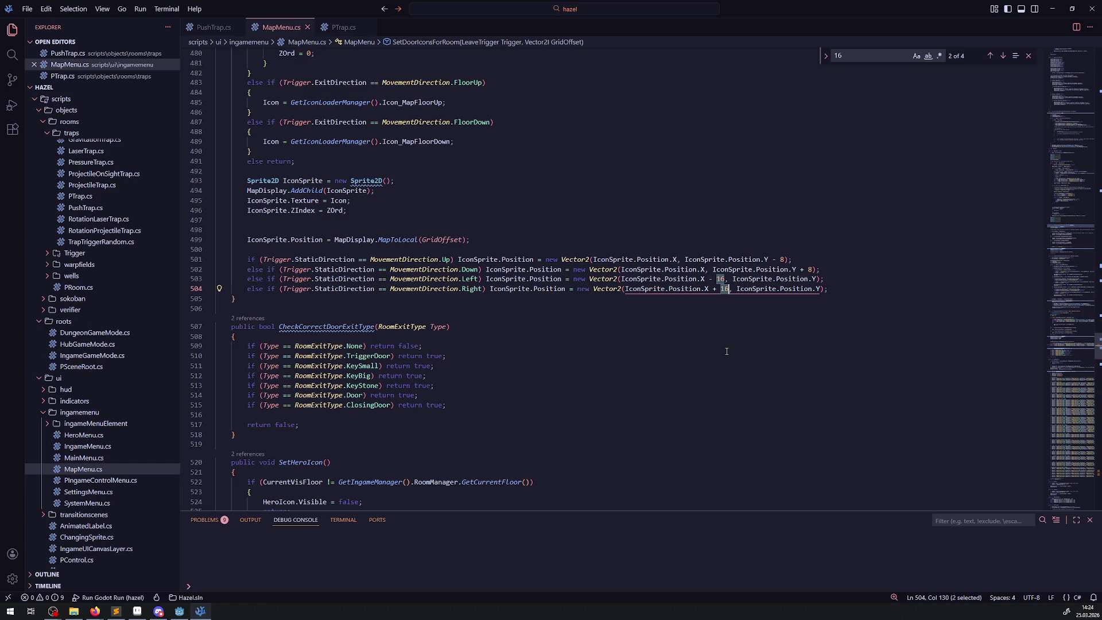
{"action": "type", "text": "24"}
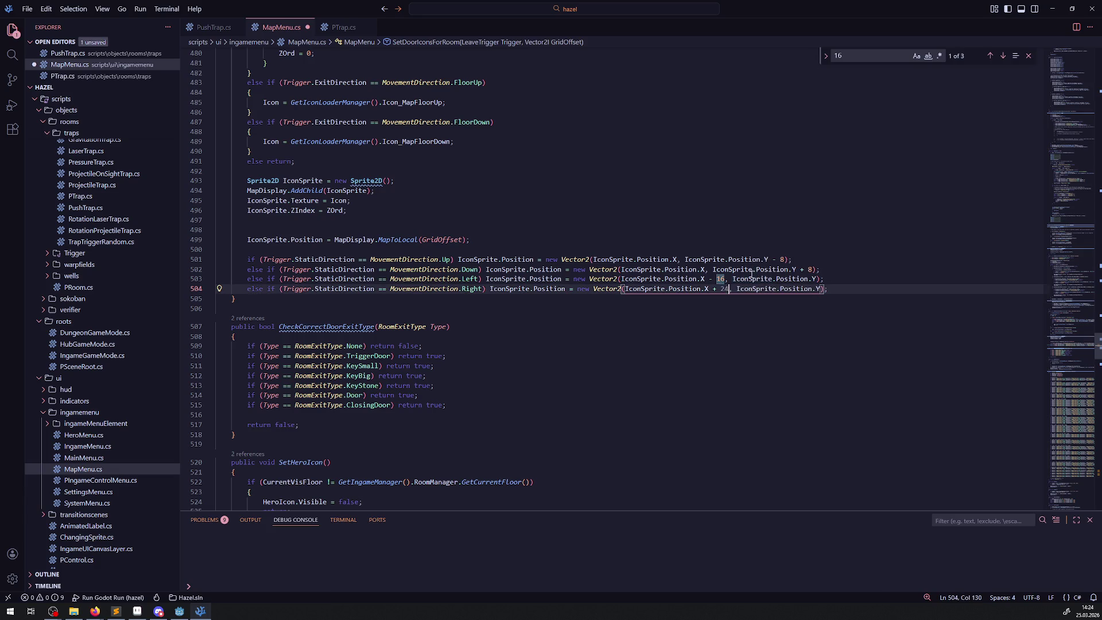
{"action": "double_click", "coordinate": [721, 278]}
{"action": "type", "text": "24"}
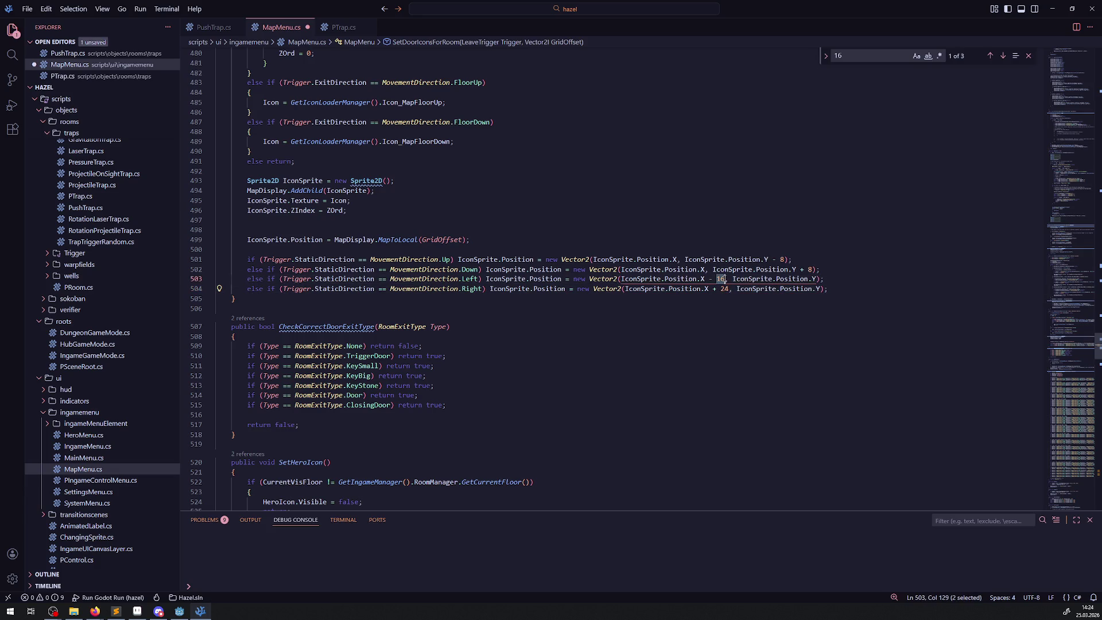
- Change the up and down door-icon Y offsets from 8 to 12, save, and find the next 16
{"action": "double_click", "coordinate": [782, 260]}
{"action": "type", "text": "12"}
{"action": "double_click", "coordinate": [810, 269]}
{"action": "type", "text": "12"}
{"action": "key", "text": "ctrl+s"}
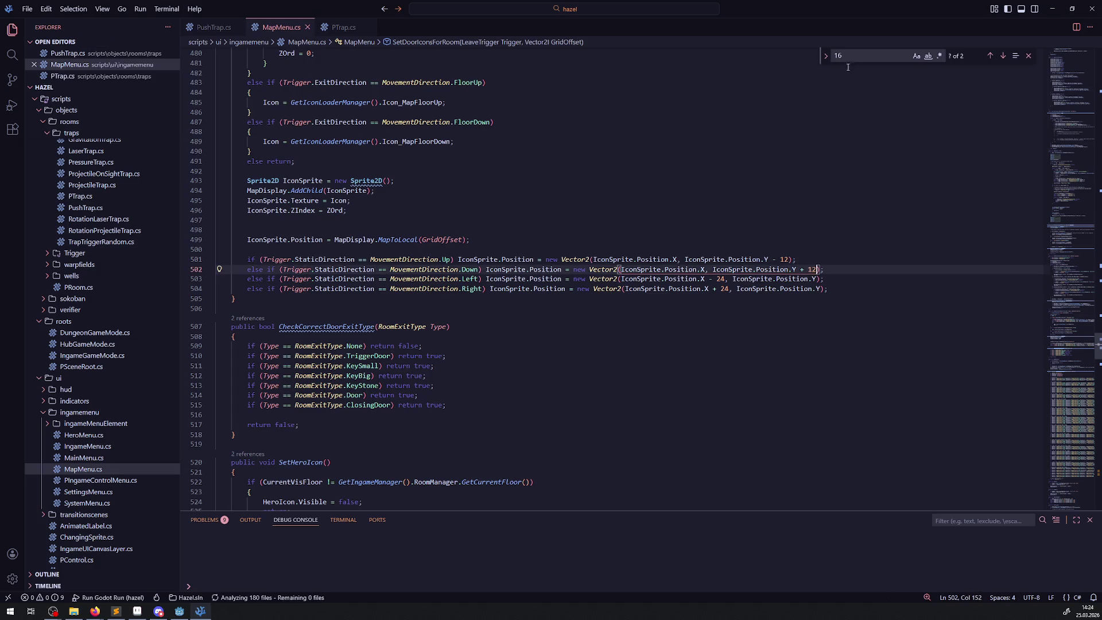
{"action": "left_click", "coordinate": [850, 56]}
{"action": "key", "text": "Return"}
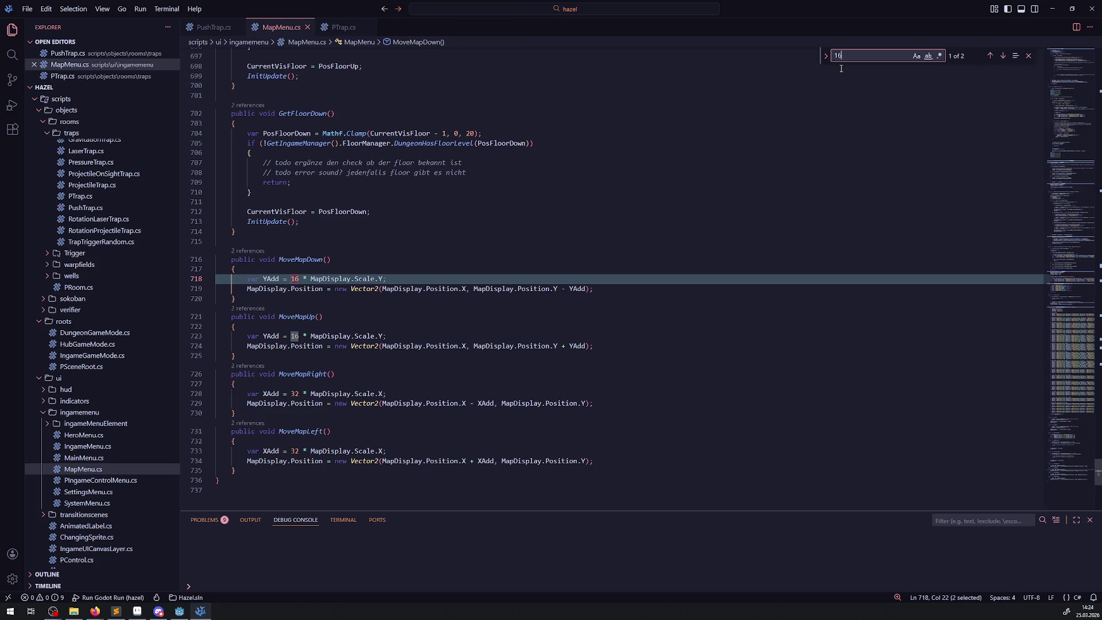
- Change the MoveMapDown and MoveMapUp steps from 16 to 24
{"action": "scroll", "coordinate": [309, 261], "scroll_direction": "down", "scroll_amount": 2}
{"action": "left_click", "coordinate": [297, 213]}
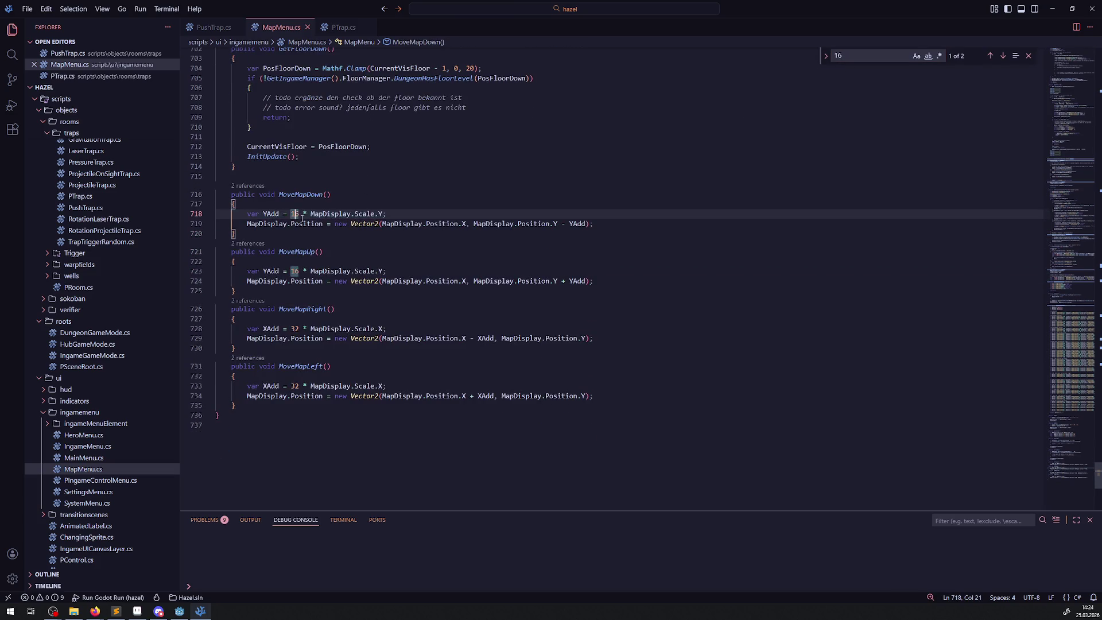
{"action": "key", "text": "Right"}
{"action": "key", "text": "BackSpace"}
{"action": "key", "text": "BackSpace"}
{"action": "type", "text": "24"}
{"action": "double_click", "coordinate": [295, 271]}
{"action": "type", "text": "24"}
- Change the MoveMapRight and MoveMapLeft steps from 32 to 48, save, and return to Godot
{"action": "left_click_drag", "start_coordinate": [291, 329], "coordinate": [294, 329]}
{"action": "key", "text": "shift+Right"}
{"action": "type", "text": "48"}
{"action": "double_click", "coordinate": [294, 386]}
{"action": "type", "text": "48"}
{"action": "key", "text": "Up"}
{"action": "key", "text": "ctrl+s"}
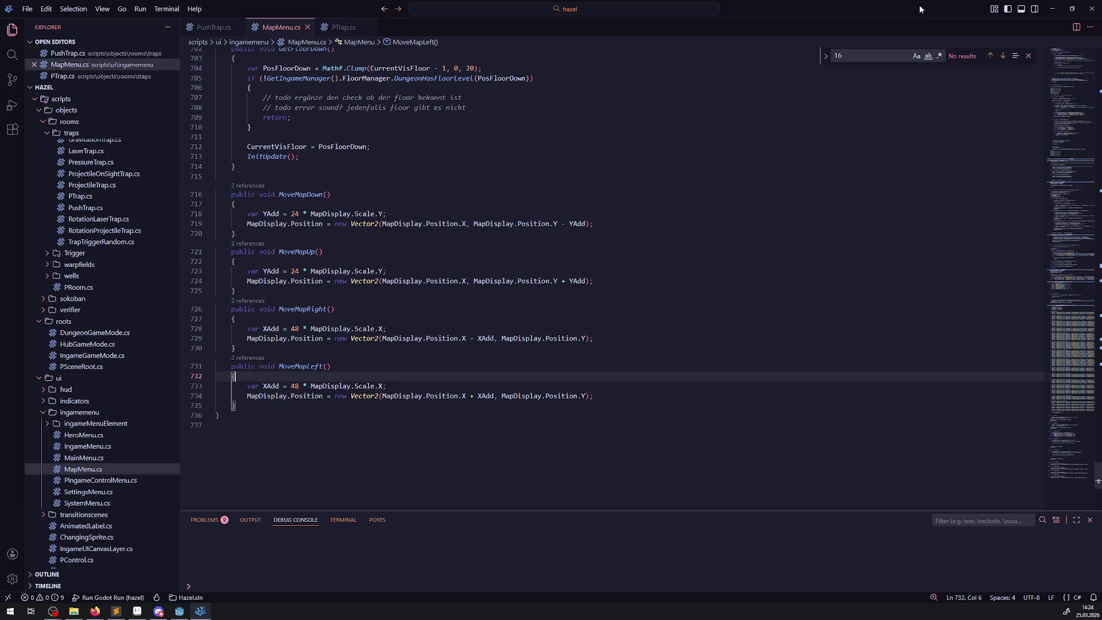
{"action": "left_click", "coordinate": [575, 233]}
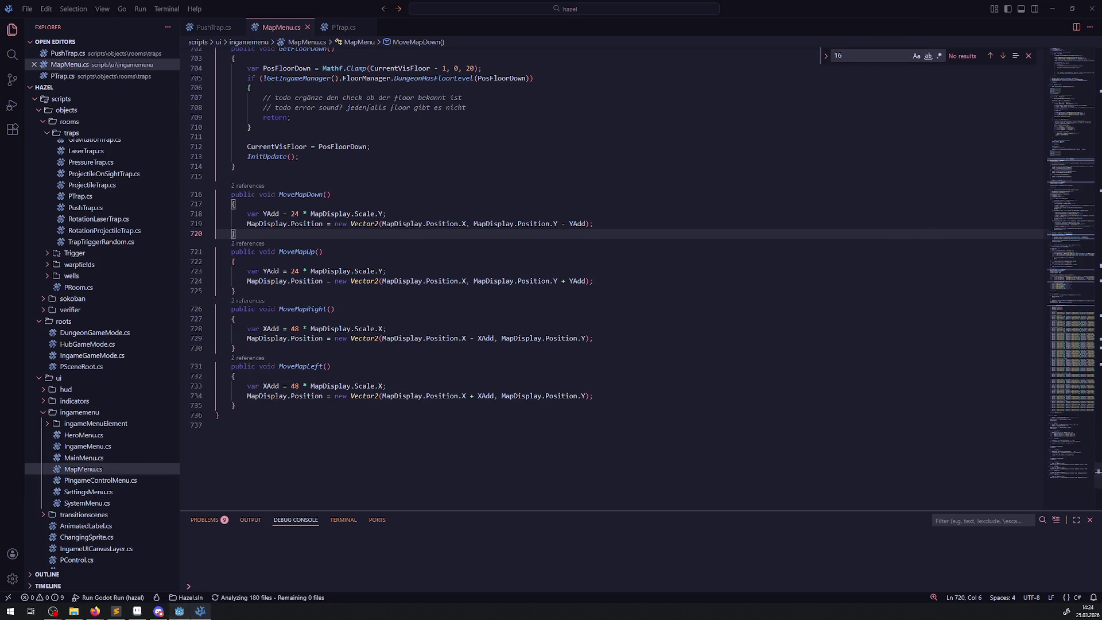
{"action": "key", "text": "alt+Tab"}
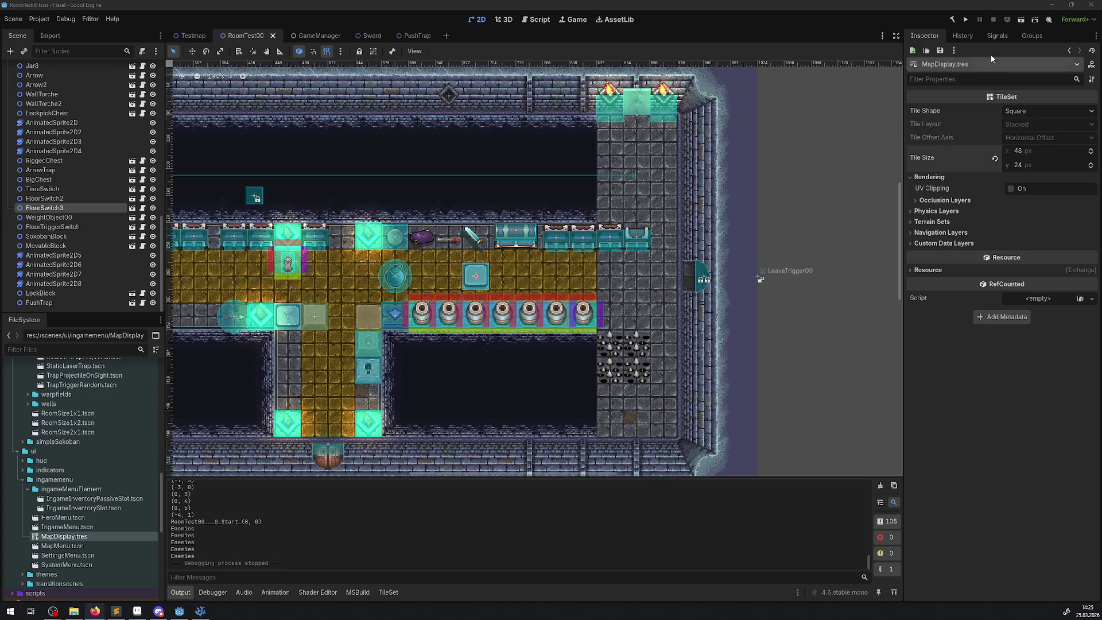
{"action": "left_click", "coordinate": [967, 21]}
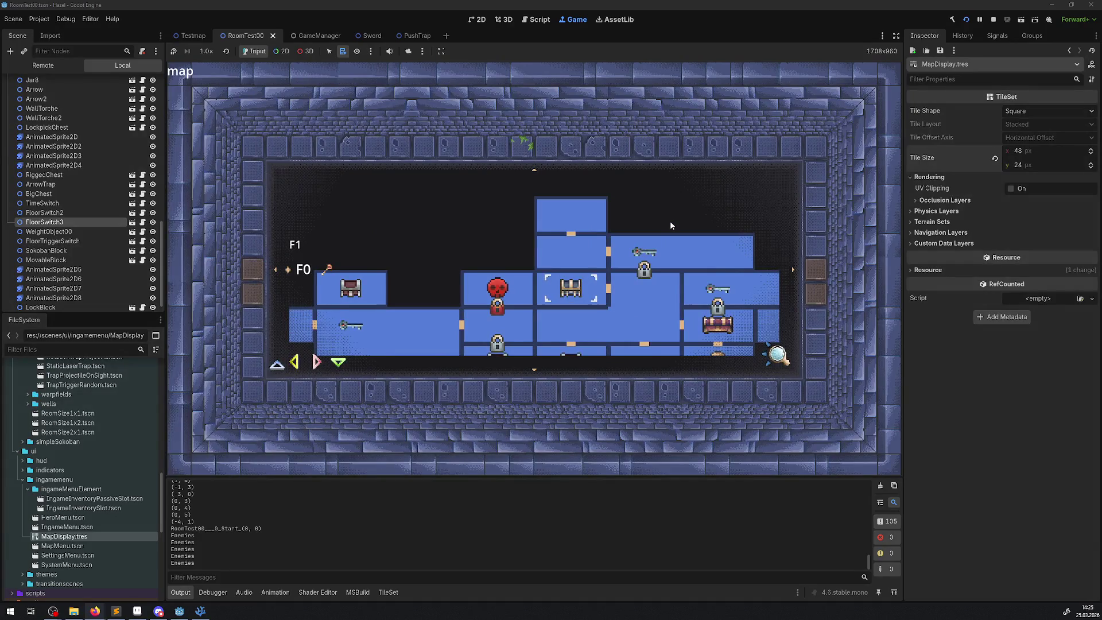
{"action": "key", "text": "Down"}
{"action": "key", "text": "Down"}
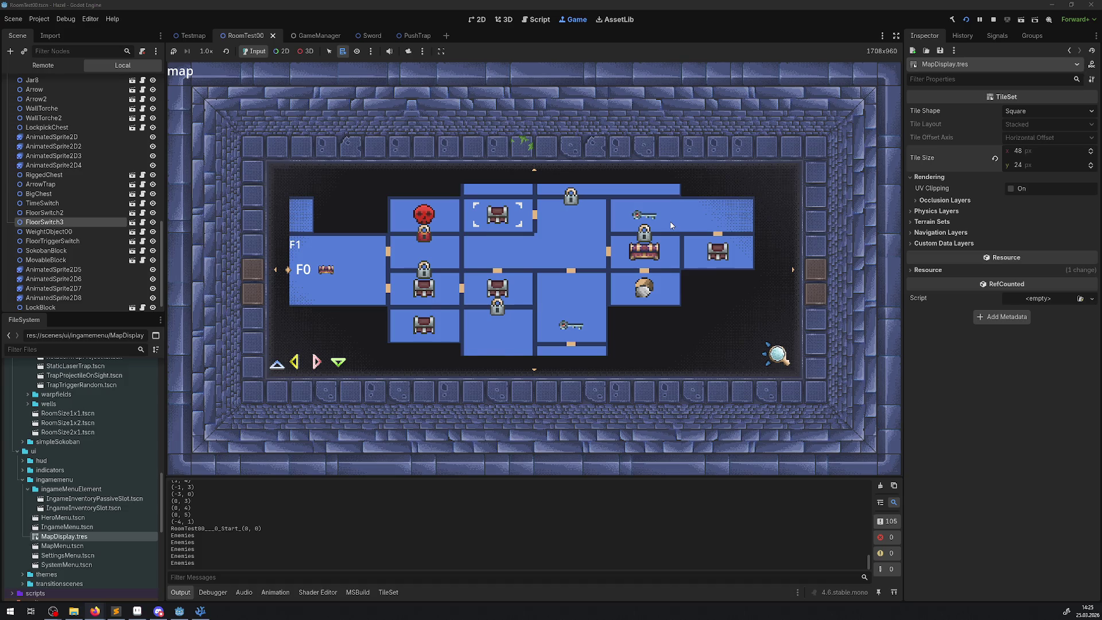
{"action": "key", "text": "Up"}
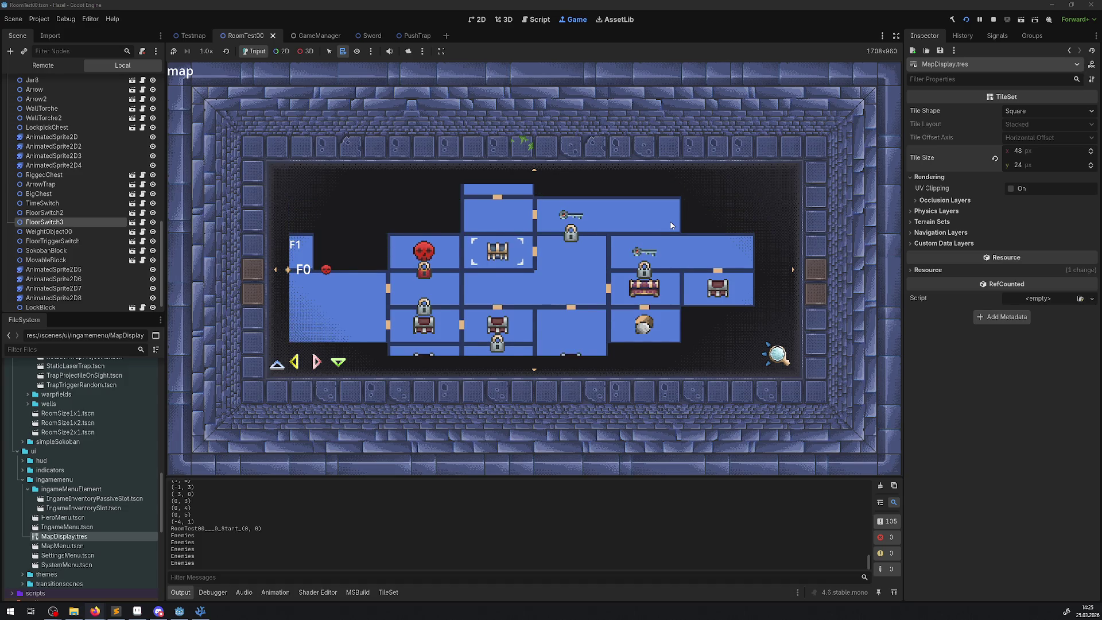
{"action": "key", "text": "Down"}
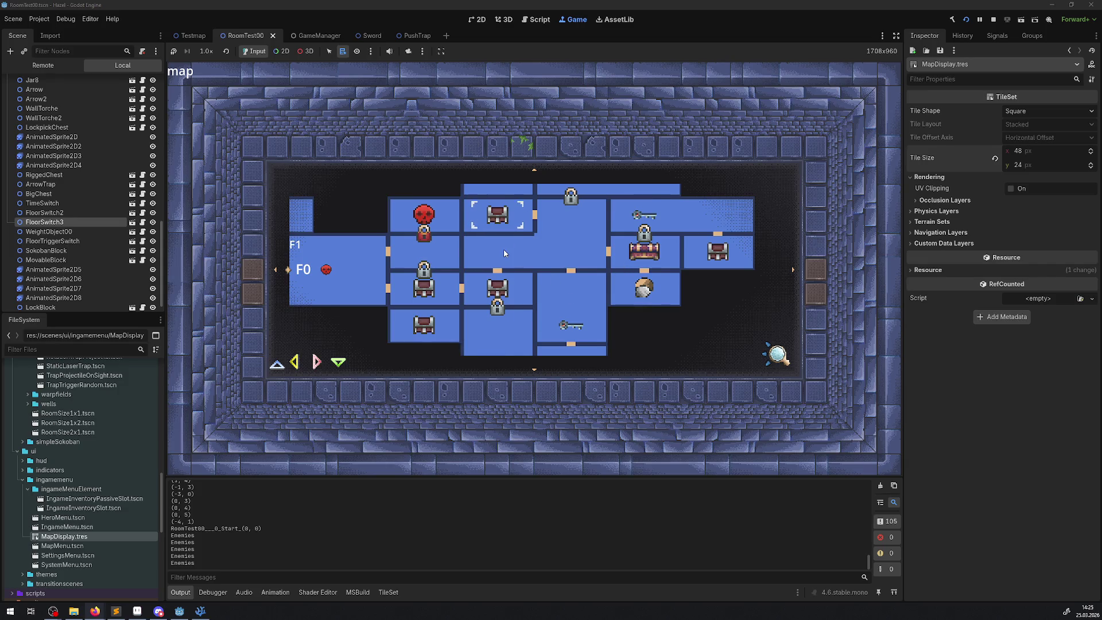
{"action": "key", "text": "Up"}
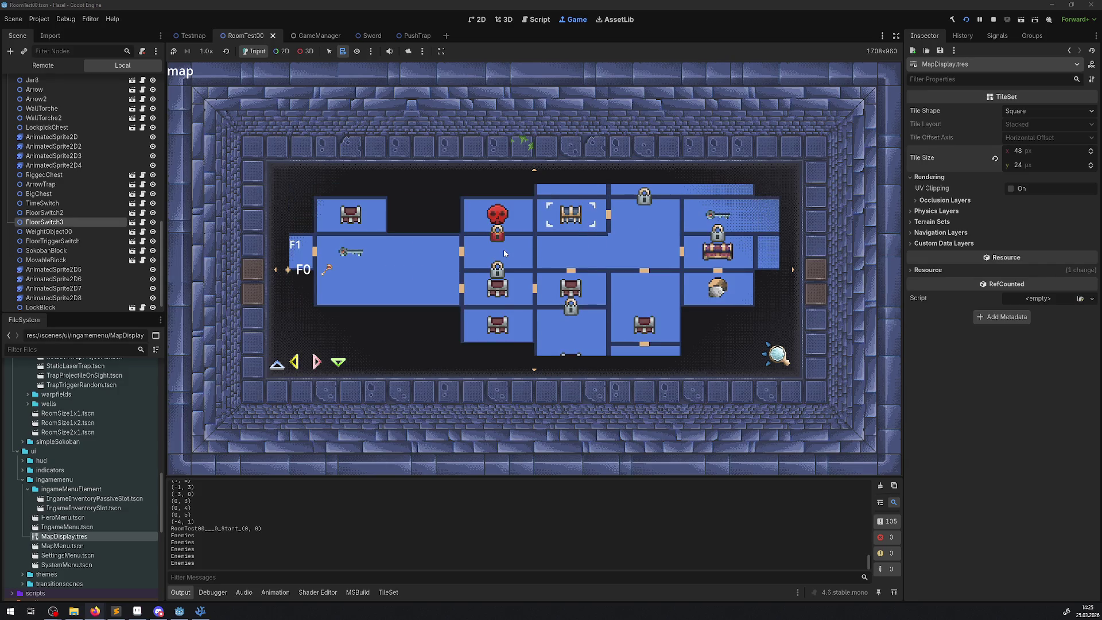
{"action": "key", "text": "Left"}
{"action": "scroll", "coordinate": [505, 251], "scroll_direction": "down", "scroll_amount": 2}
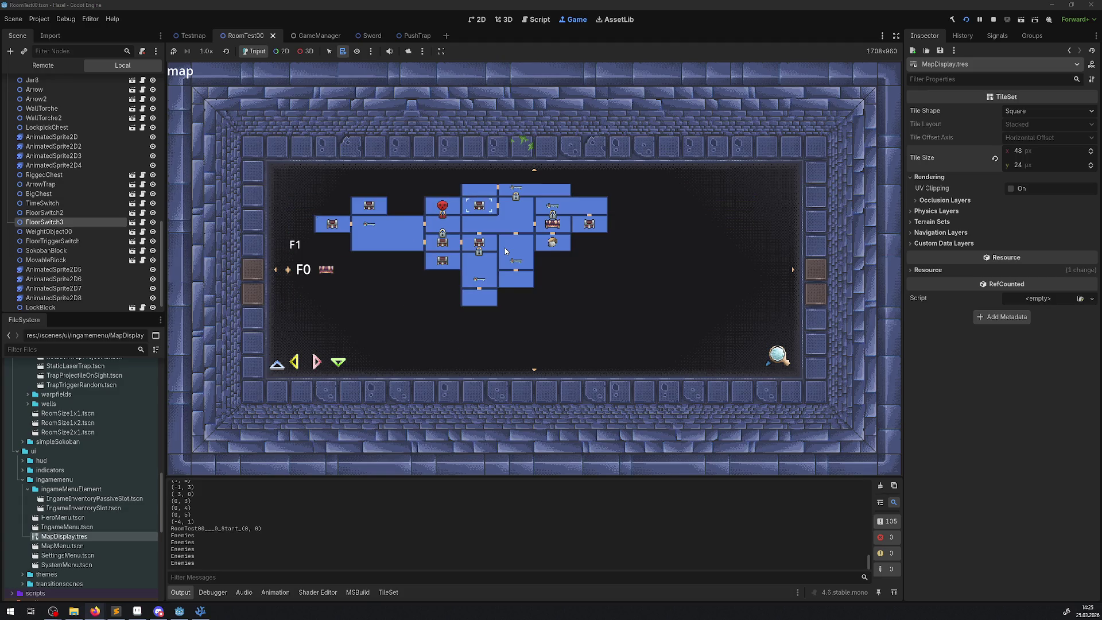
{"action": "key", "text": "Up"}
{"action": "scroll", "coordinate": [504, 251], "scroll_direction": "up", "scroll_amount": 3}
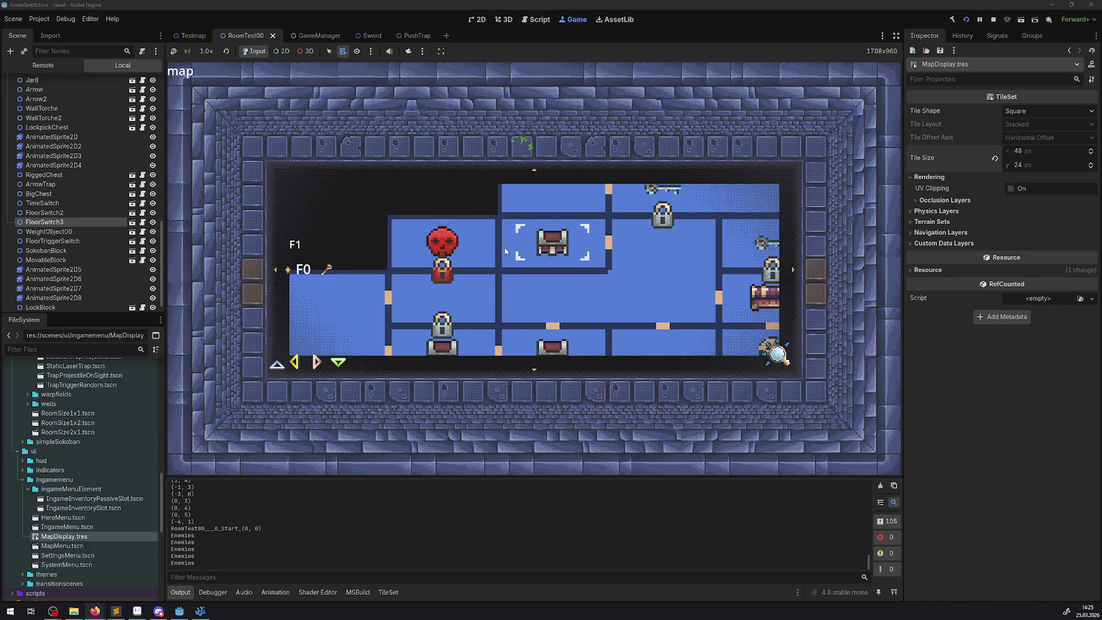
{"action": "scroll", "coordinate": [505, 247], "scroll_direction": "down", "scroll_amount": 2}
{"action": "scroll", "coordinate": [504, 246], "scroll_direction": "down", "scroll_amount": 1}
{"action": "scroll", "coordinate": [505, 246], "scroll_direction": "up", "scroll_amount": 3}
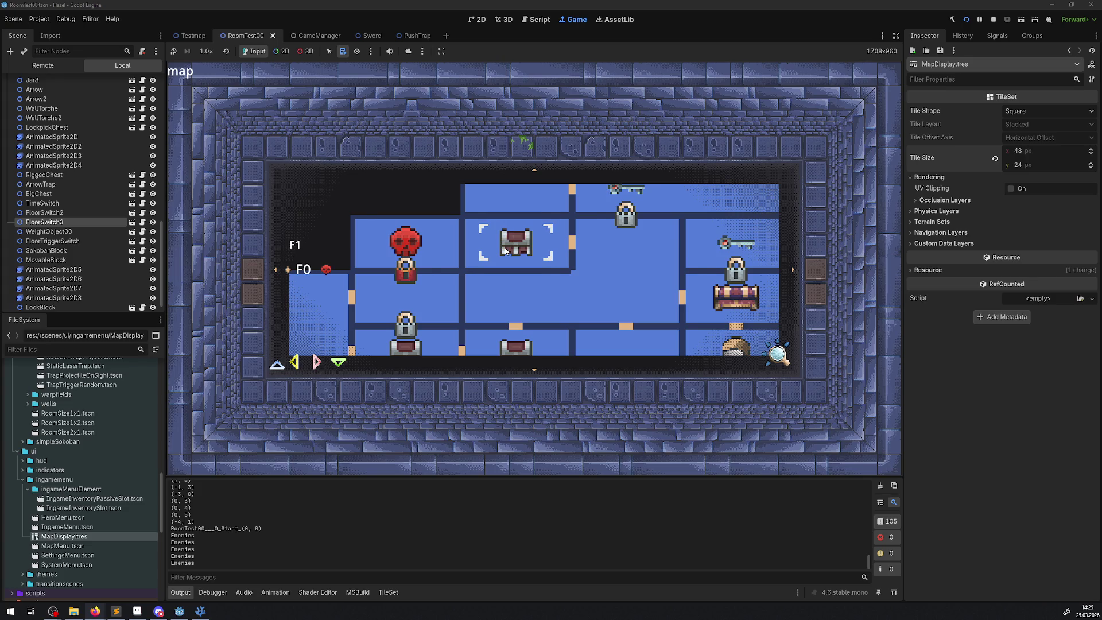
{"action": "scroll", "coordinate": [505, 251], "scroll_direction": "down", "scroll_amount": 2}
{"action": "scroll", "coordinate": [506, 251], "scroll_direction": "down", "scroll_amount": 2}
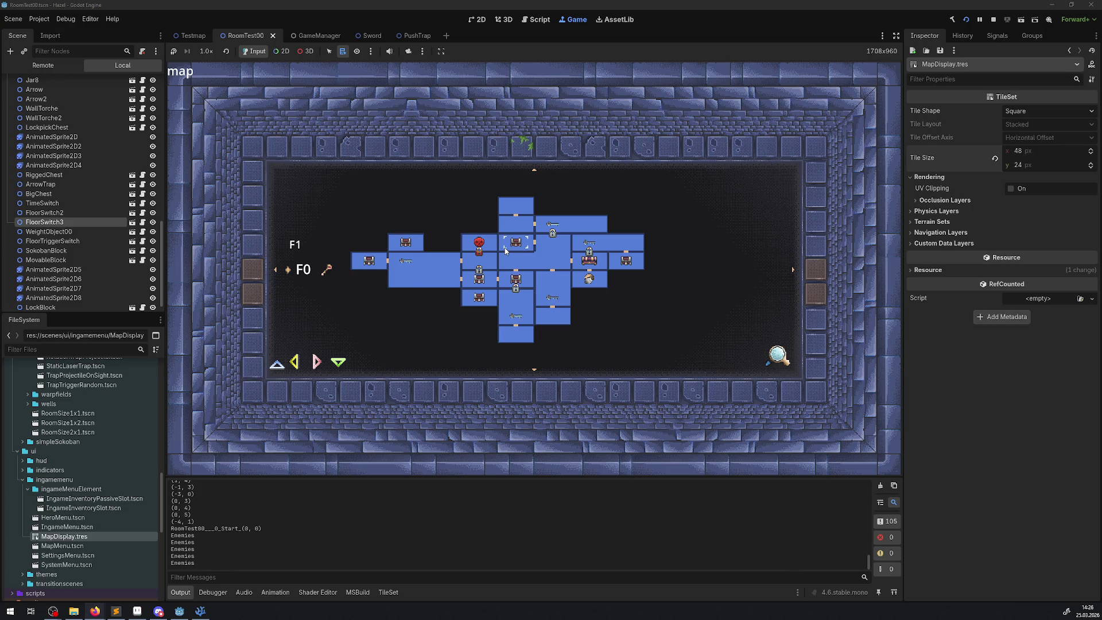
{"action": "scroll", "coordinate": [505, 251], "scroll_direction": "up", "scroll_amount": 1}
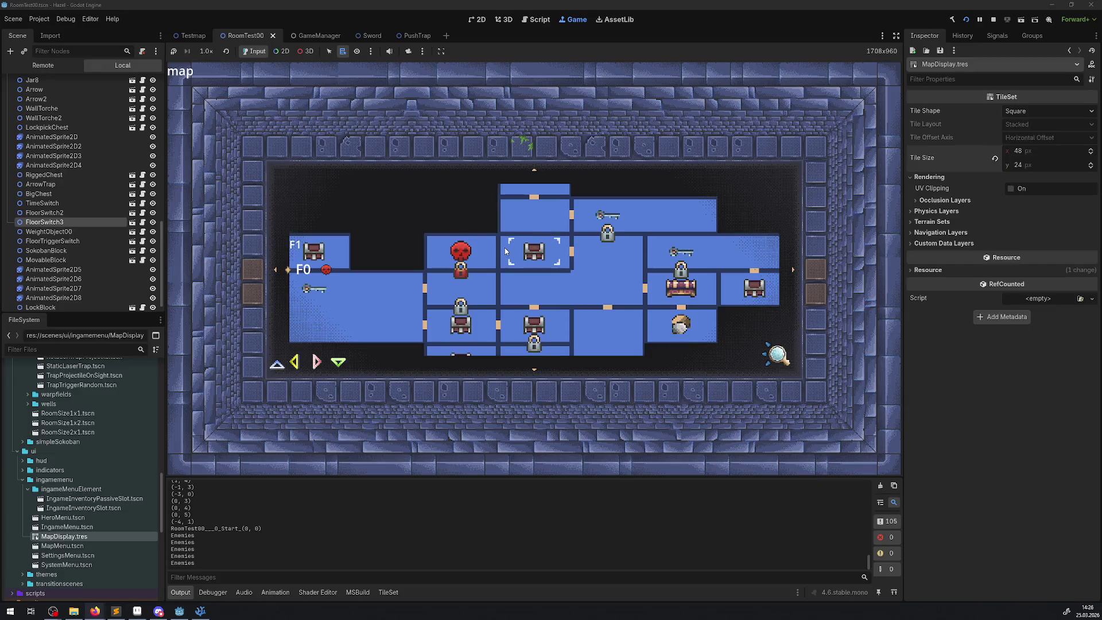
{"action": "scroll", "coordinate": [505, 247], "scroll_direction": "down", "scroll_amount": 1}
{"action": "scroll", "coordinate": [505, 247], "scroll_direction": "up", "scroll_amount": 1}
{"action": "scroll", "coordinate": [505, 251], "scroll_direction": "down", "scroll_amount": 1}
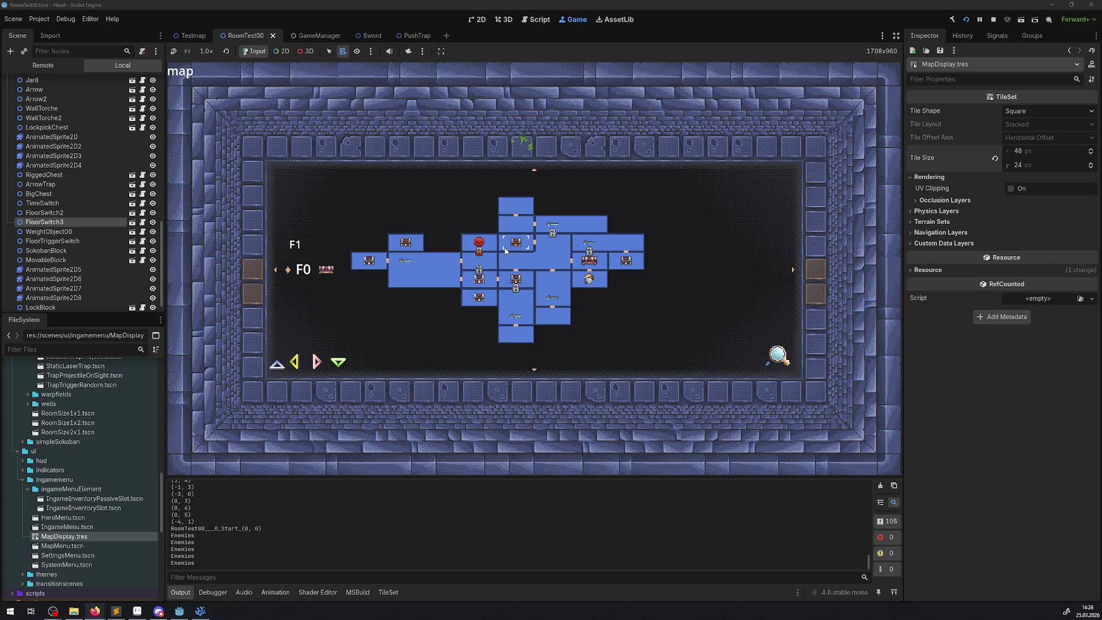
{"action": "scroll", "coordinate": [505, 249], "scroll_direction": "up", "scroll_amount": 2}
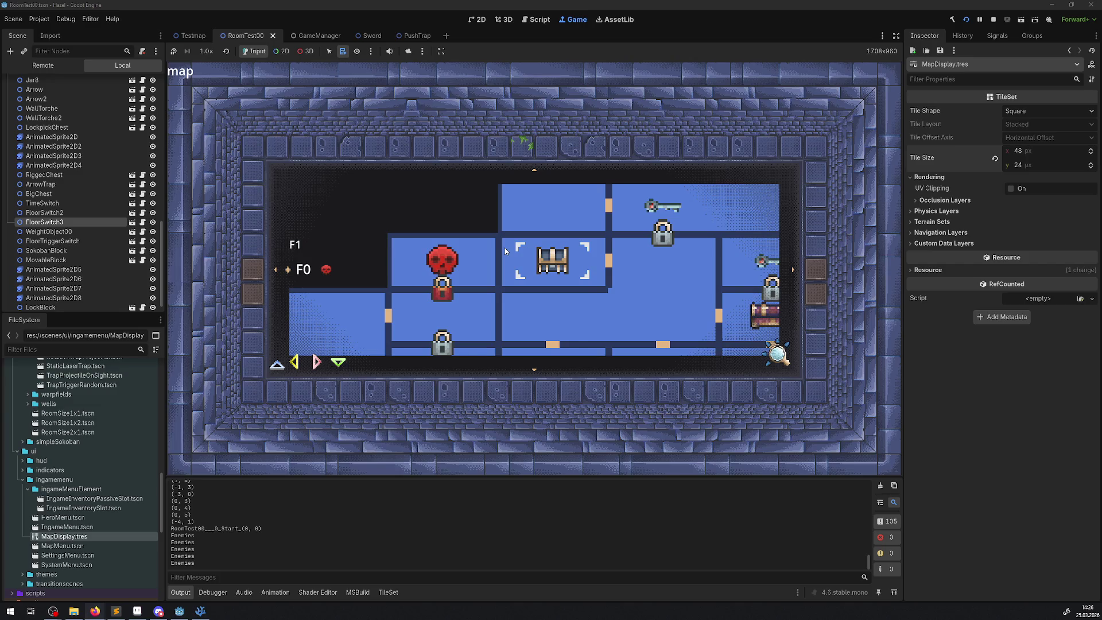
{"action": "scroll", "coordinate": [505, 249], "scroll_direction": "down", "scroll_amount": 2}
{"action": "scroll", "coordinate": [505, 250], "scroll_direction": "up", "scroll_amount": 2}
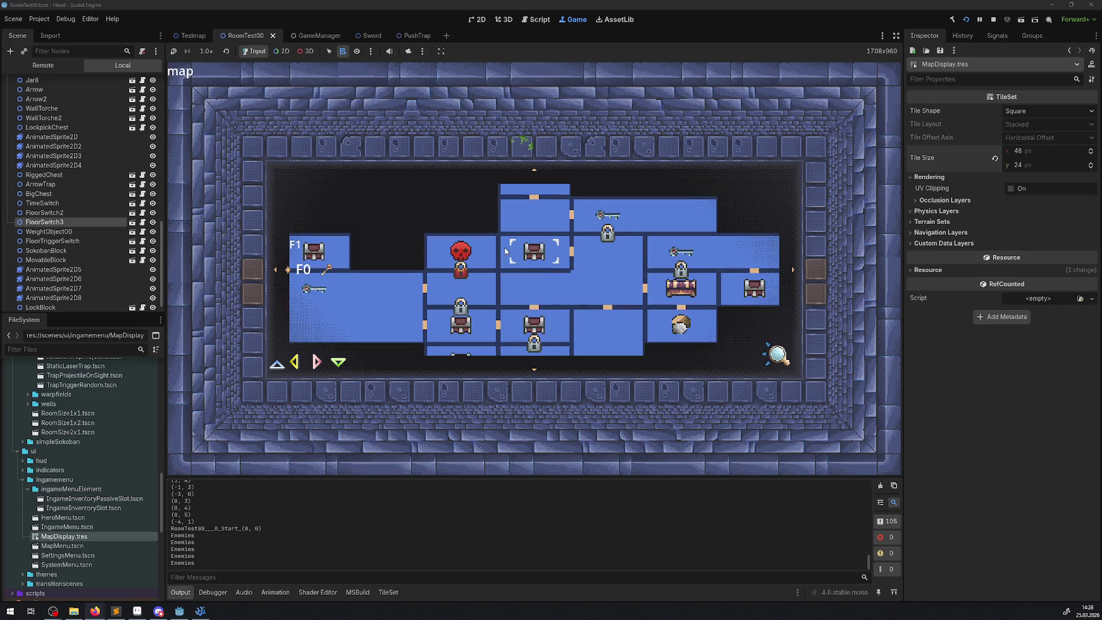
{"action": "left_click", "coordinate": [998, 18]}
{"action": "scroll", "coordinate": [546, 203], "scroll_direction": "down", "scroll_amount": 1}
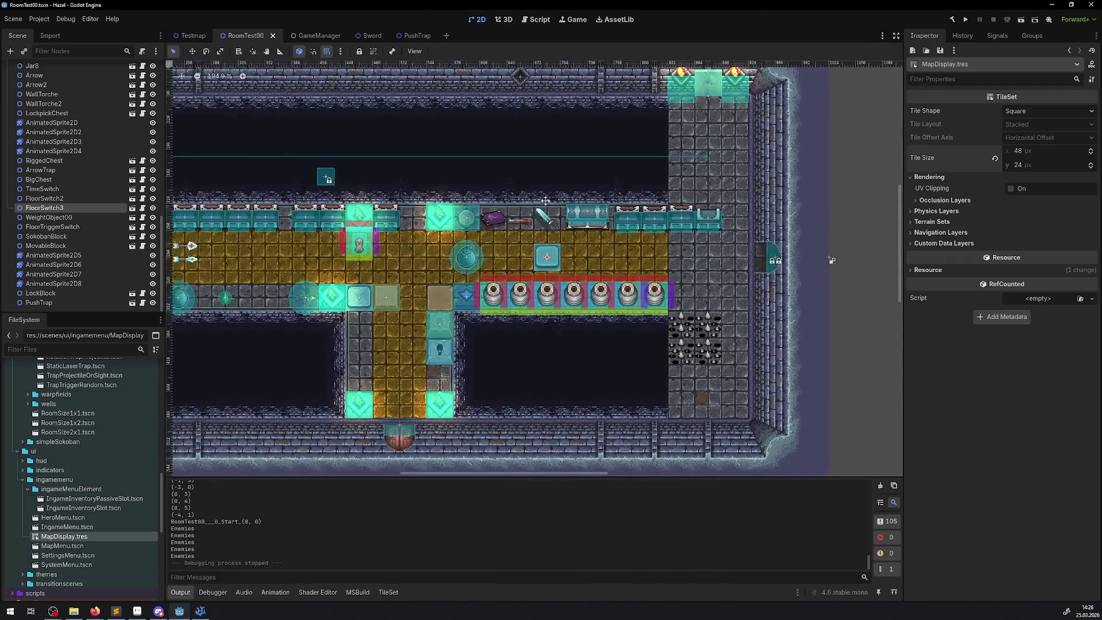